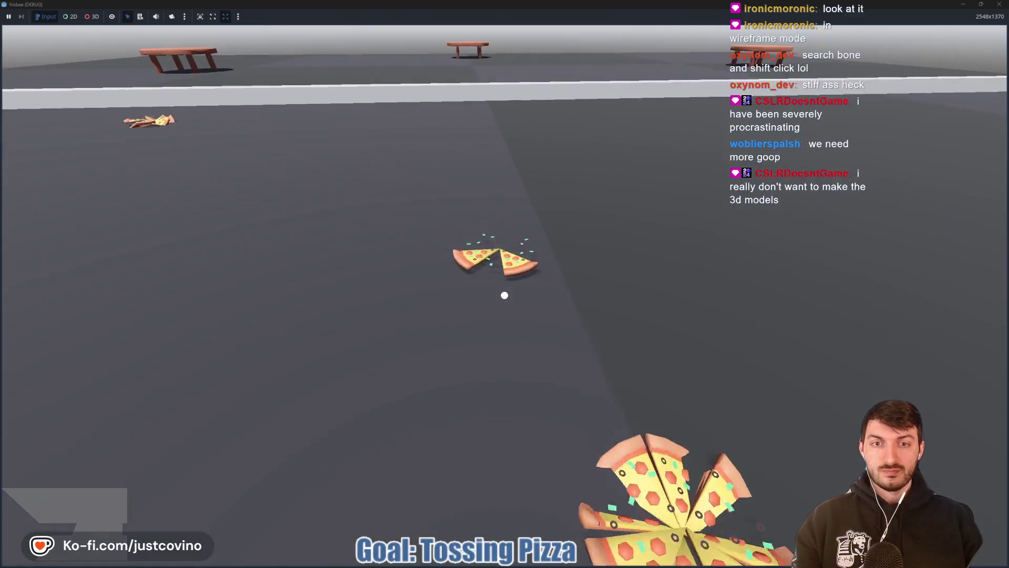
Step: Toss the held pizzas into the air, then pick up another pizza from the floor
click(505, 295)
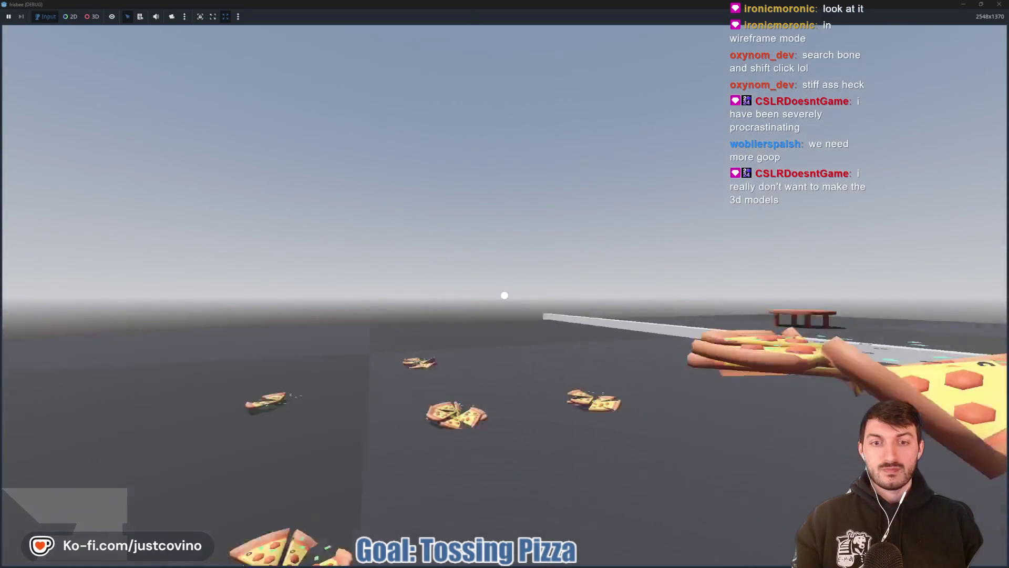
click(504, 295)
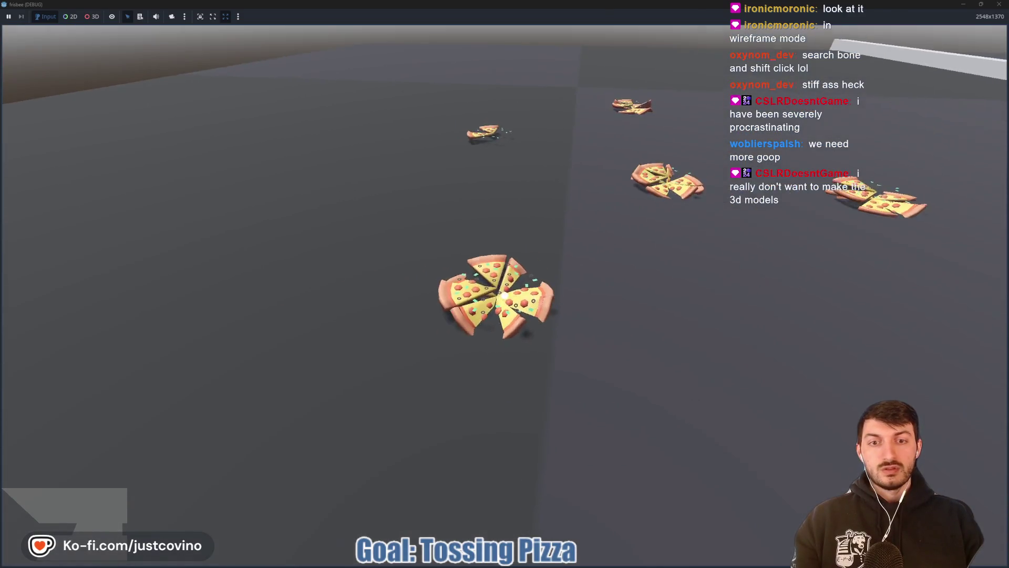
click(505, 295)
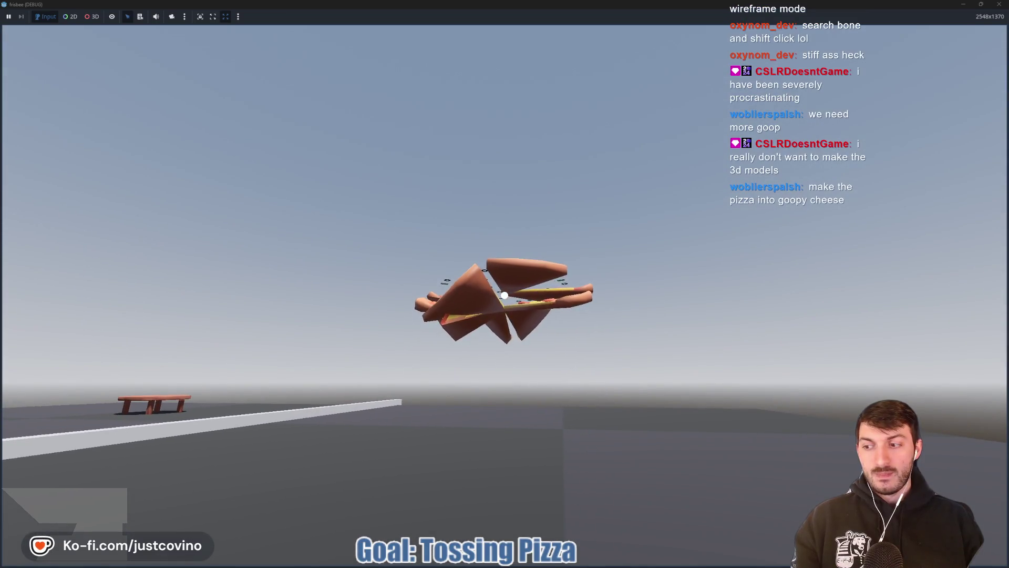
Step: Throw several pizzas toward the benches and up over the table
click(504, 294)
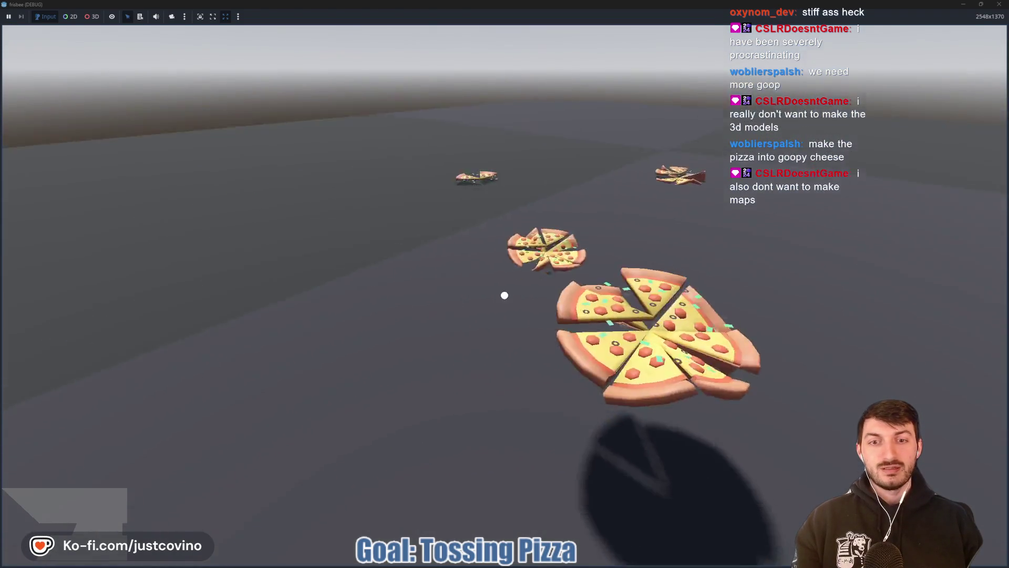
click(504, 295)
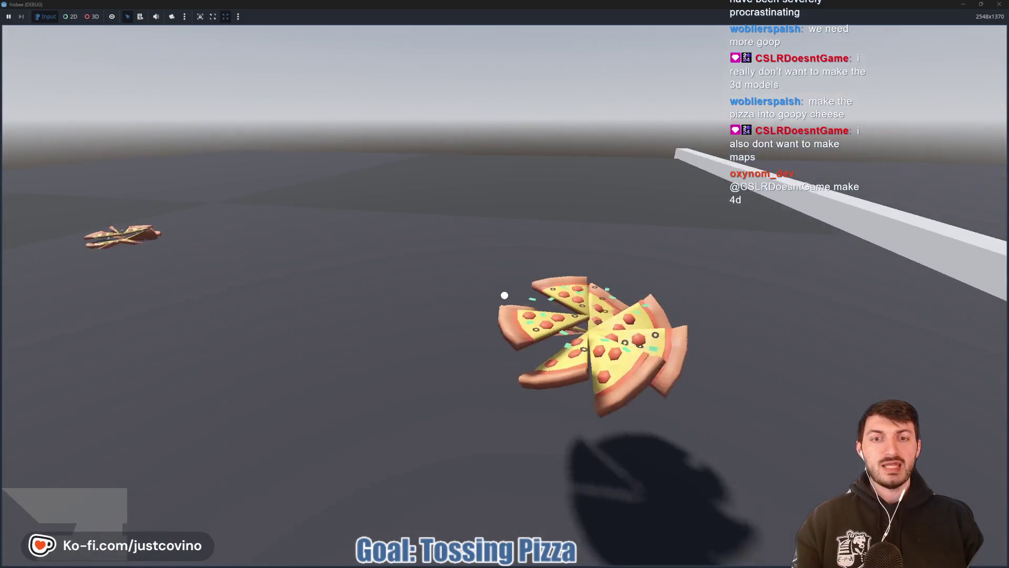
click(505, 295)
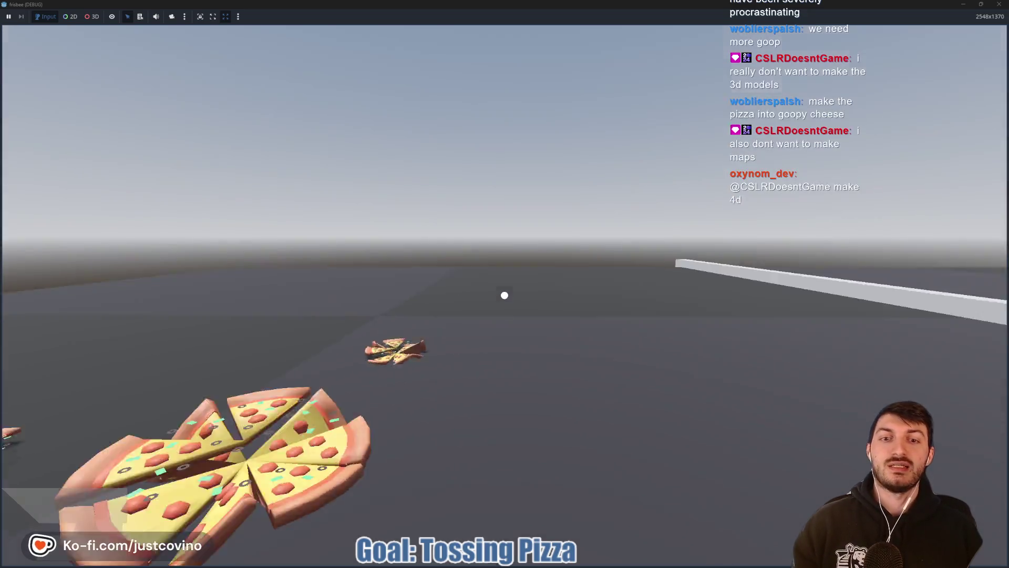
click(504, 295)
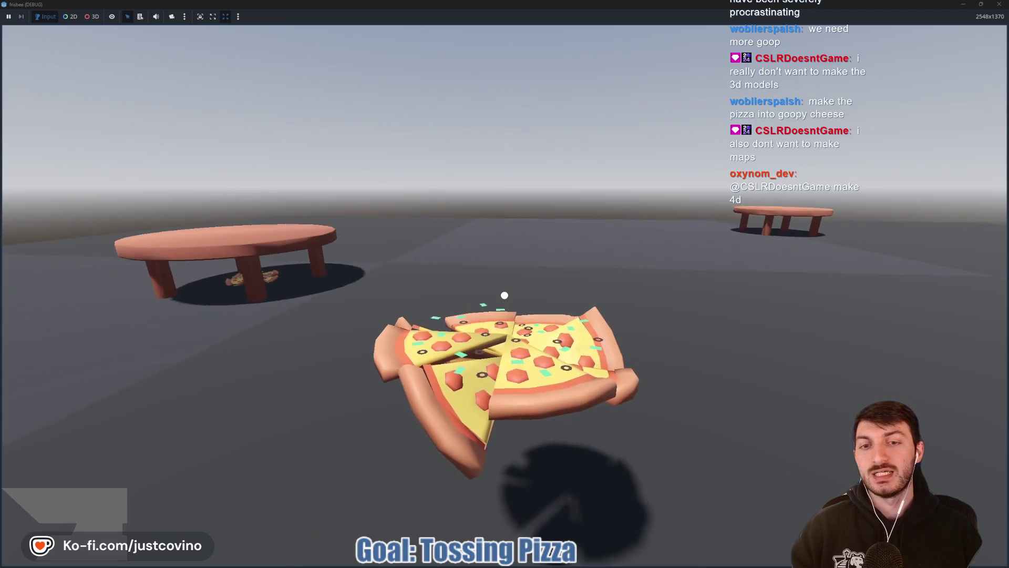
click(505, 295)
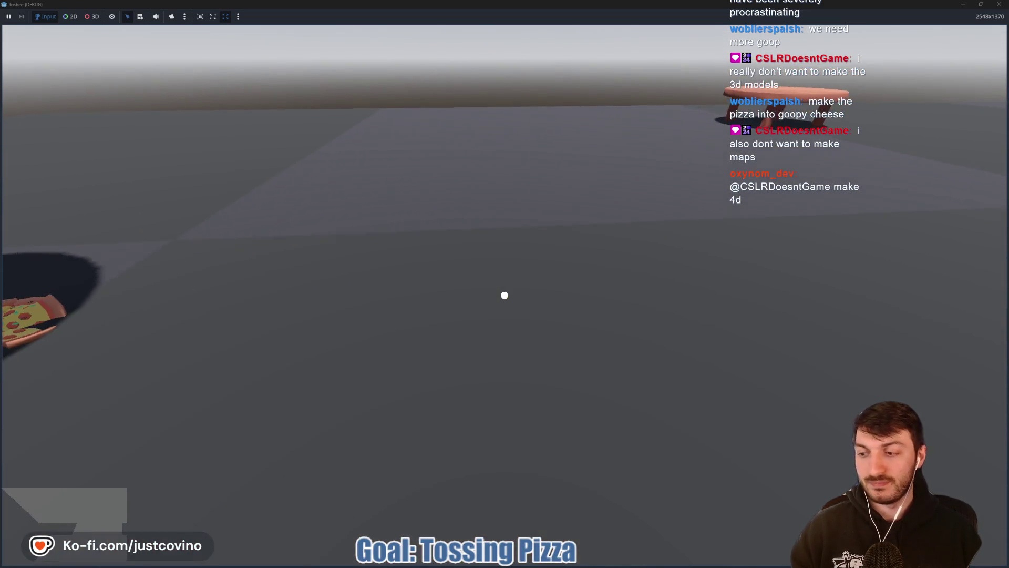
Step: Stop the game with F8 and read pizza.gd, placing the caret on blank lines 8 and 14
key(F8)
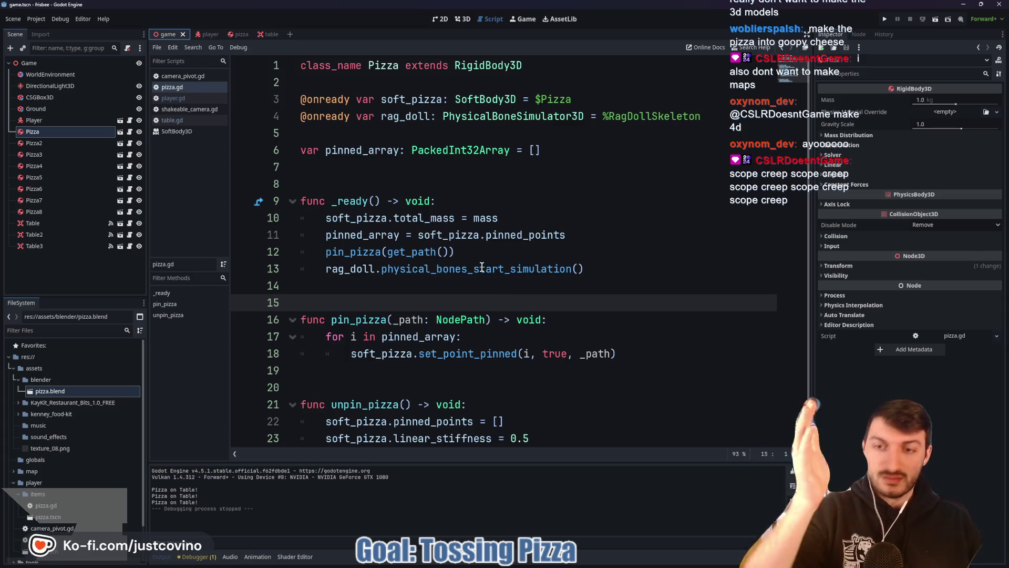
mouse_move(481, 267)
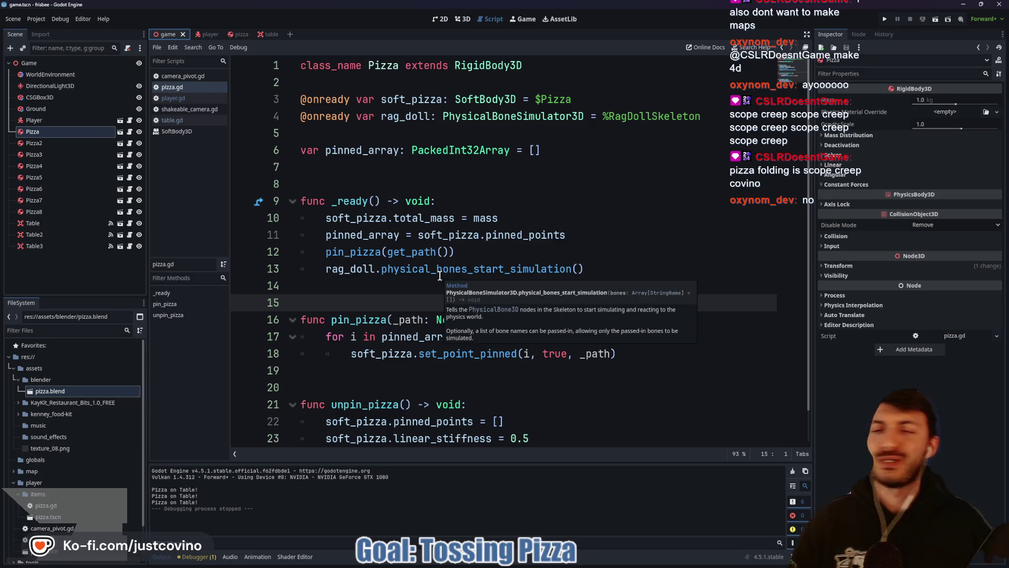
click(376, 183)
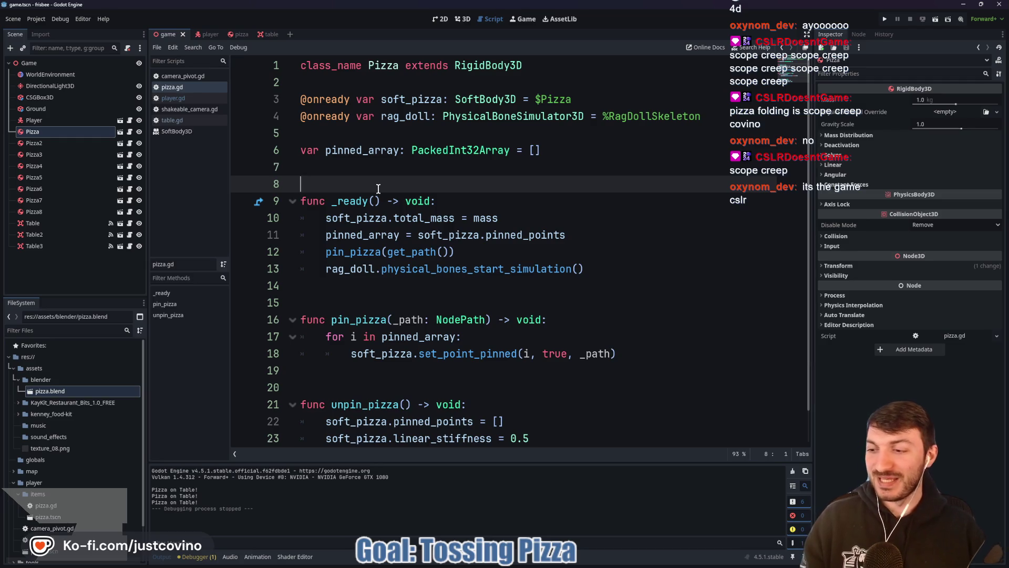
click(391, 292)
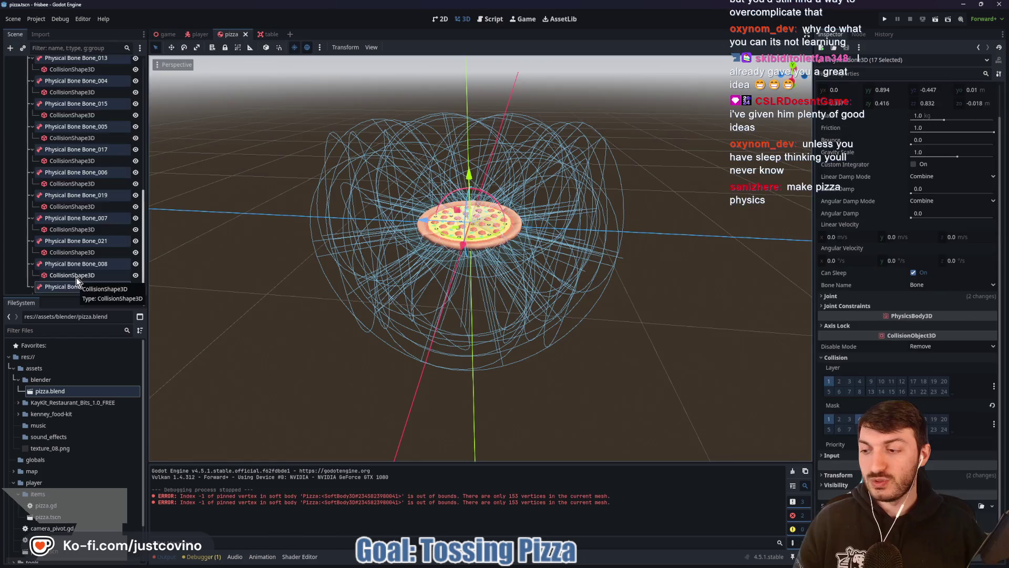
Step: Orbit around the pizza's capsule collision shapes, then select physical bone Bone_008
click(77, 277)
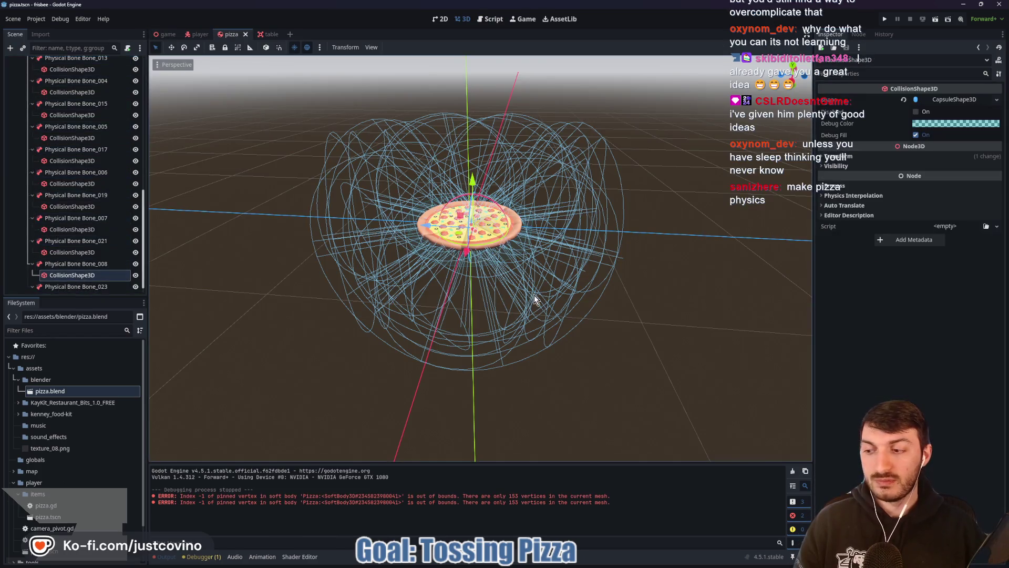
scroll(561, 303, up, 3)
mouse_move(543, 219)
mouse_down()
mouse_move(531, 252)
mouse_move(440, 284)
mouse_move(506, 264)
mouse_up()
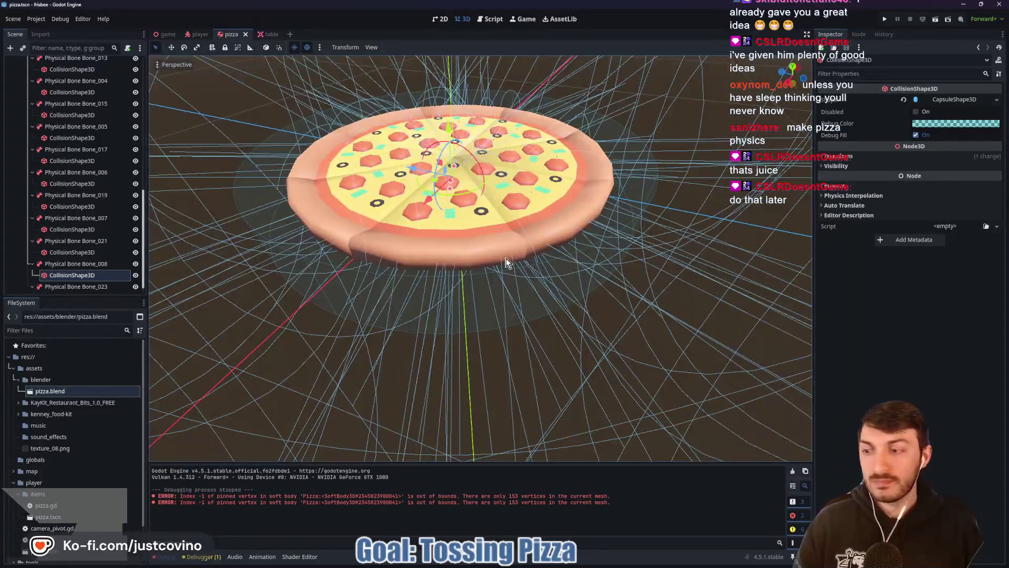
scroll(503, 262, down, 5)
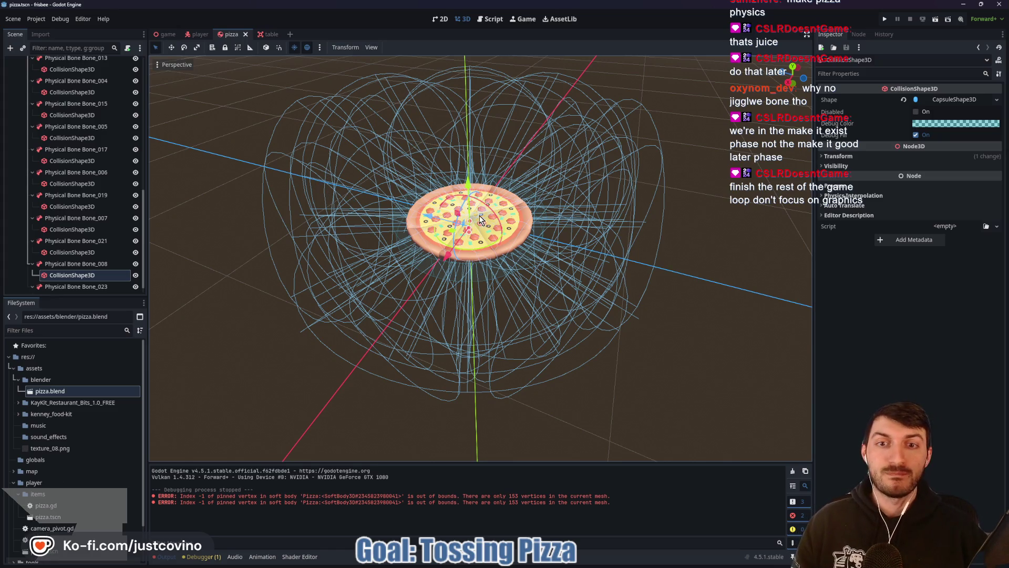
mouse_move(595, 237)
mouse_down()
mouse_move(646, 218)
mouse_move(632, 227)
mouse_up()
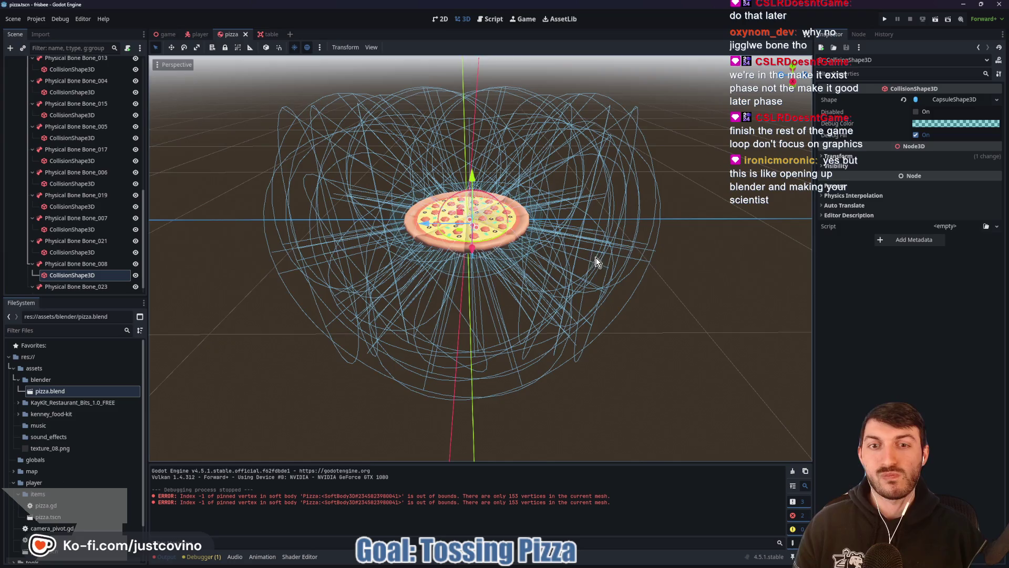
drag(596, 261, 541, 273)
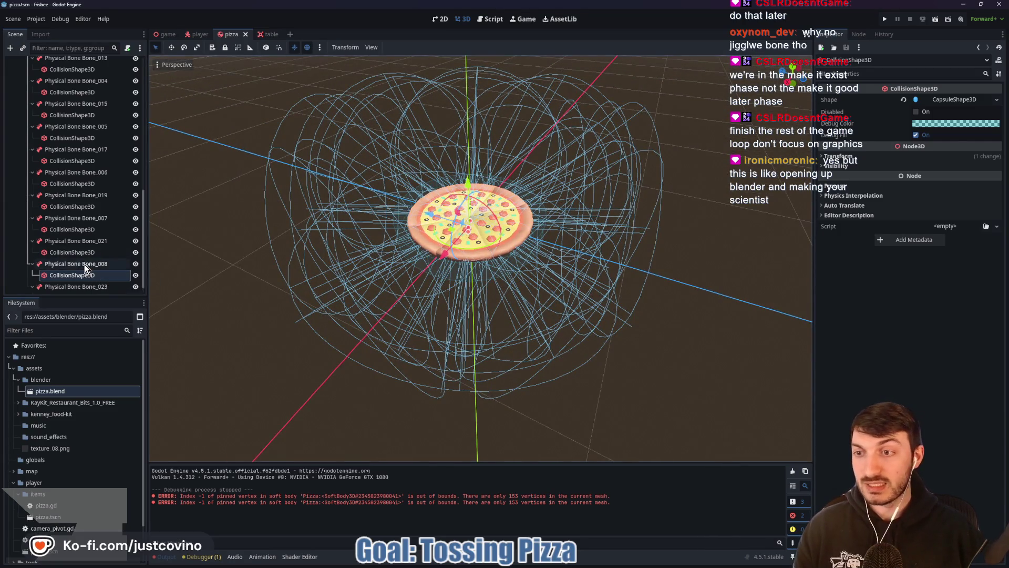
click(84, 264)
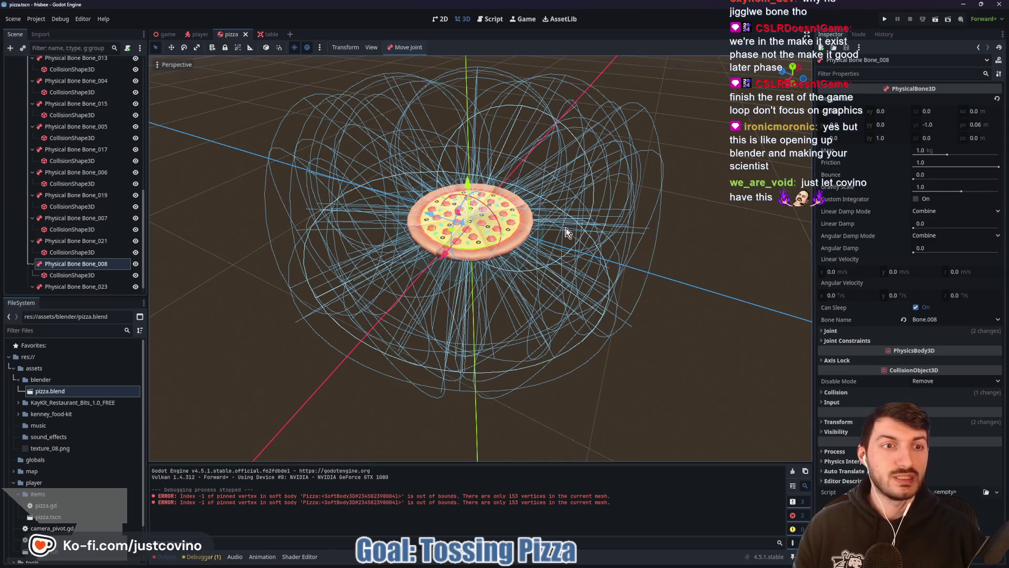
scroll(571, 227, up, 5)
mouse_move(614, 237)
mouse_down()
mouse_move(594, 234)
mouse_move(632, 236)
mouse_up()
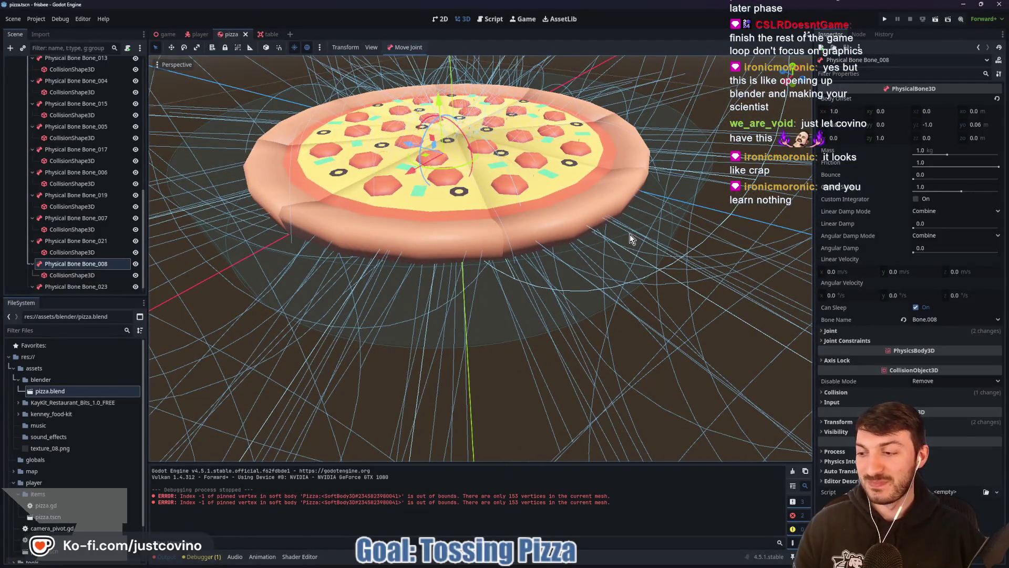
scroll(581, 231, down, 5)
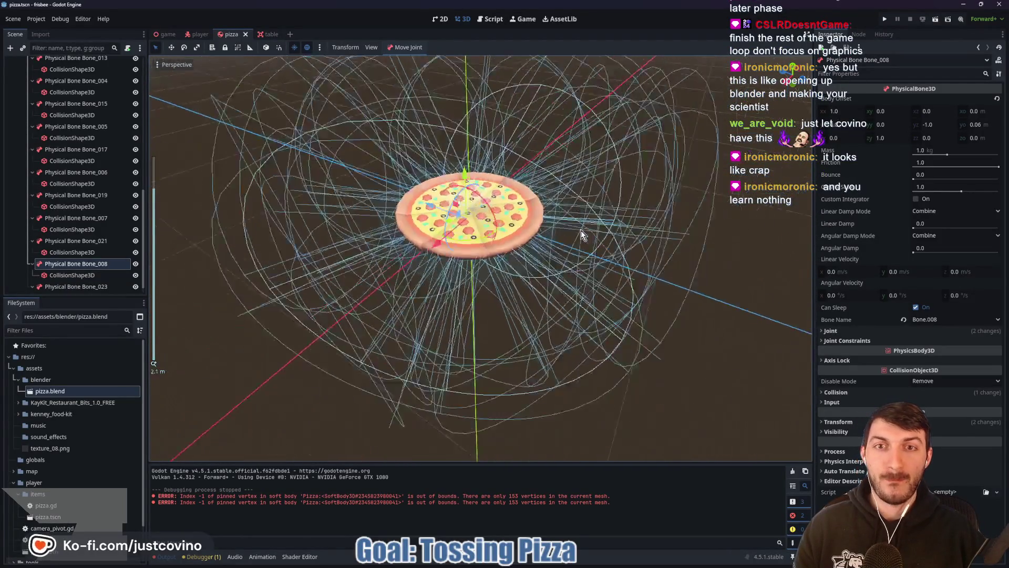
drag(579, 230, 485, 194)
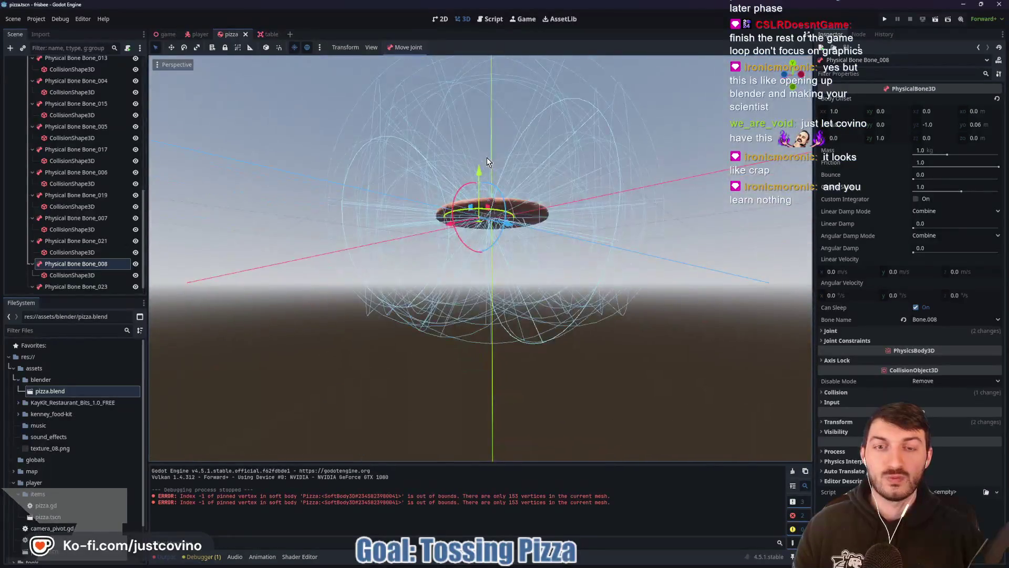
scroll(505, 197, up, 5)
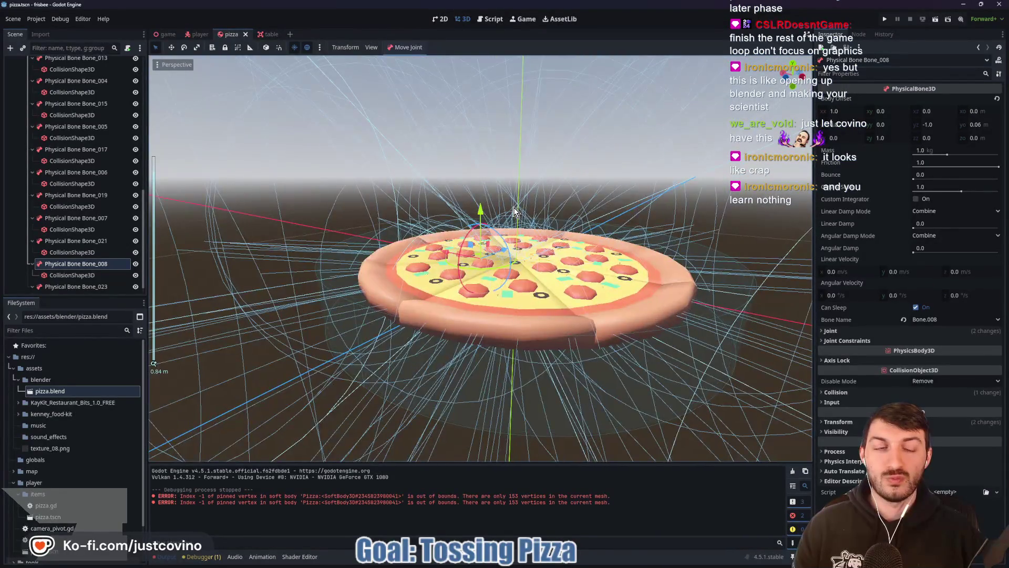
drag(514, 211, 598, 220)
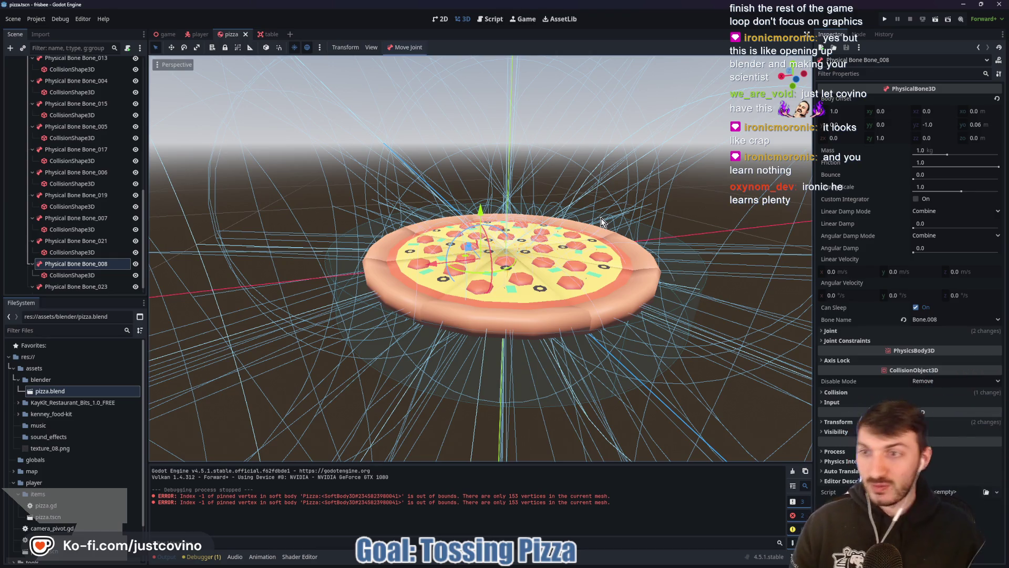
scroll(77, 170, up, 5)
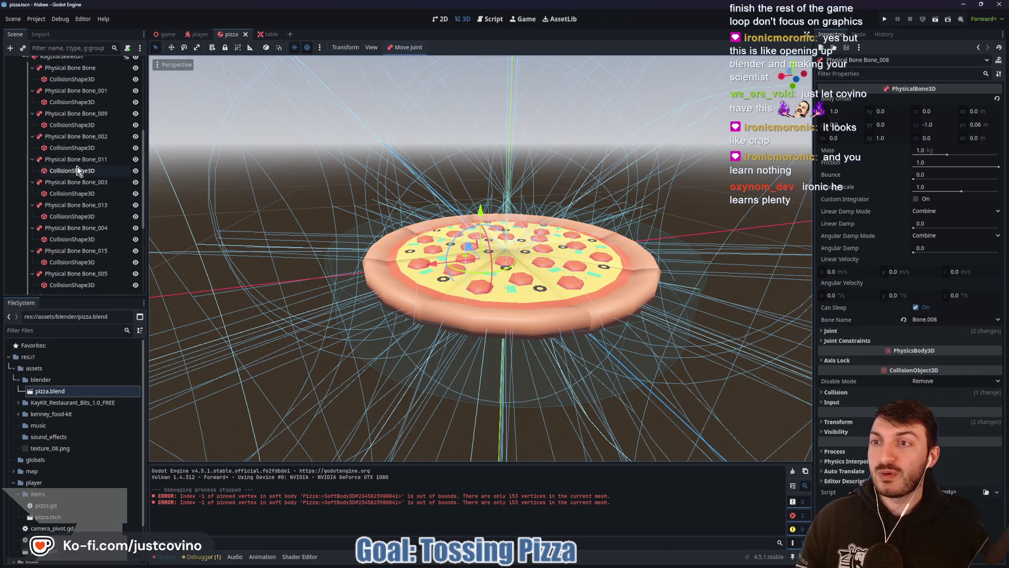
click(68, 114)
scroll(561, 222, up, 3)
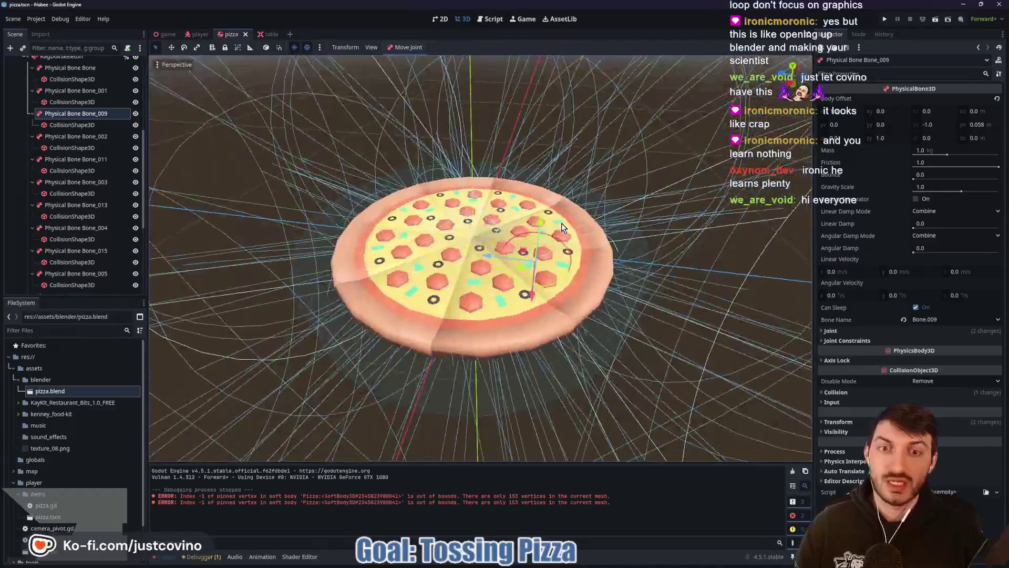
drag(561, 222, 629, 229)
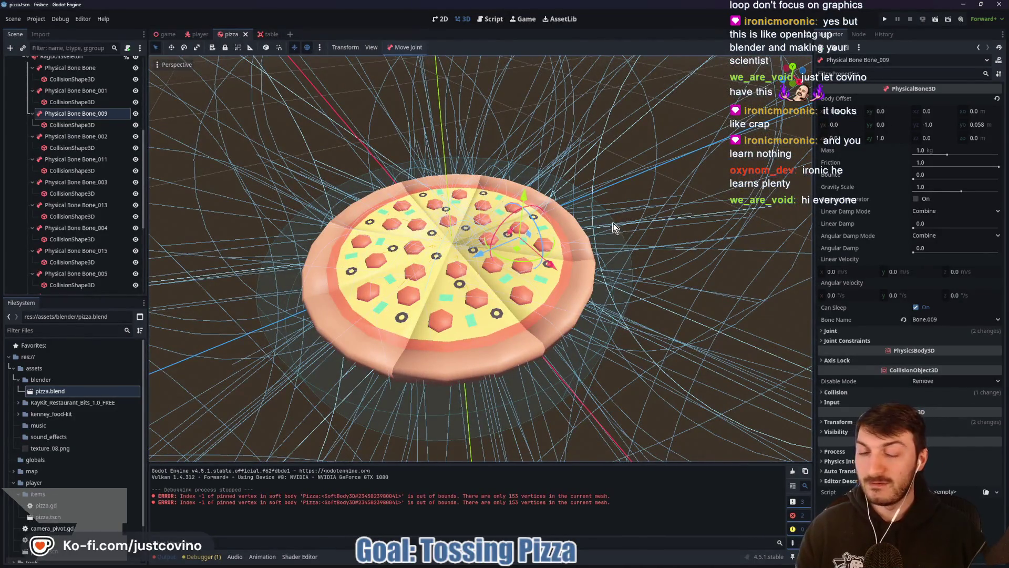
scroll(613, 227, down, 4)
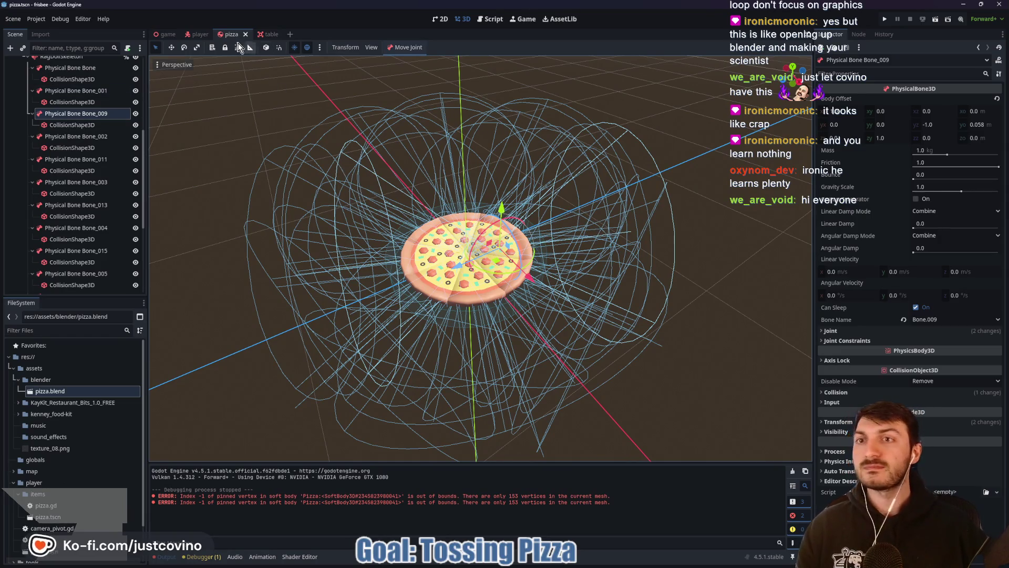
click(178, 34)
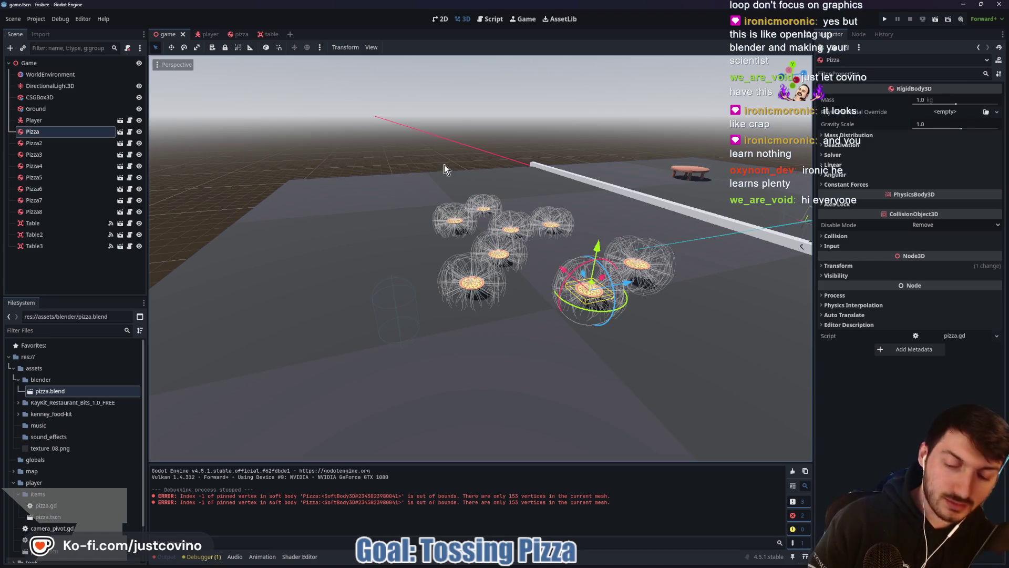
click(246, 34)
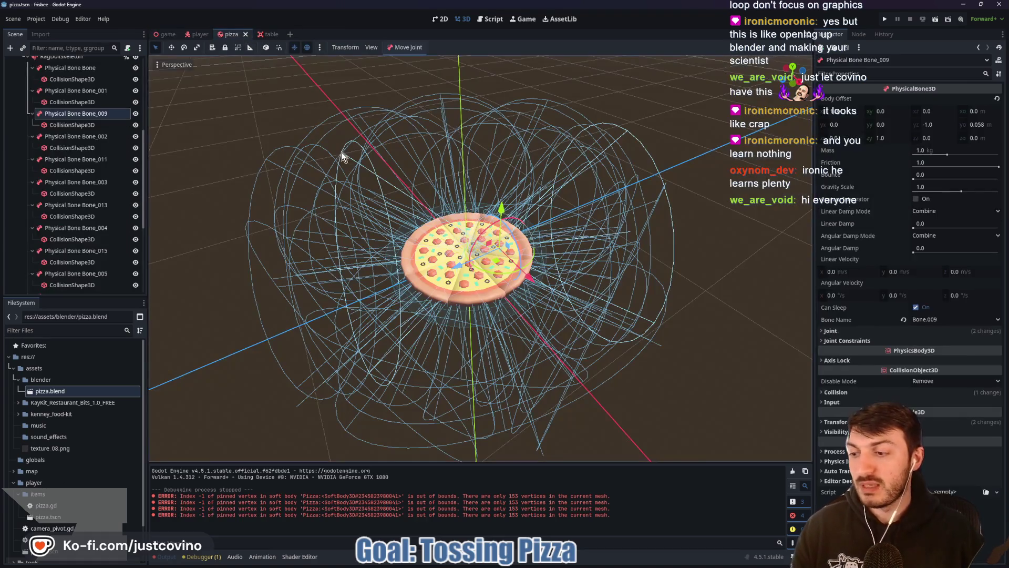
scroll(551, 272, up, 8)
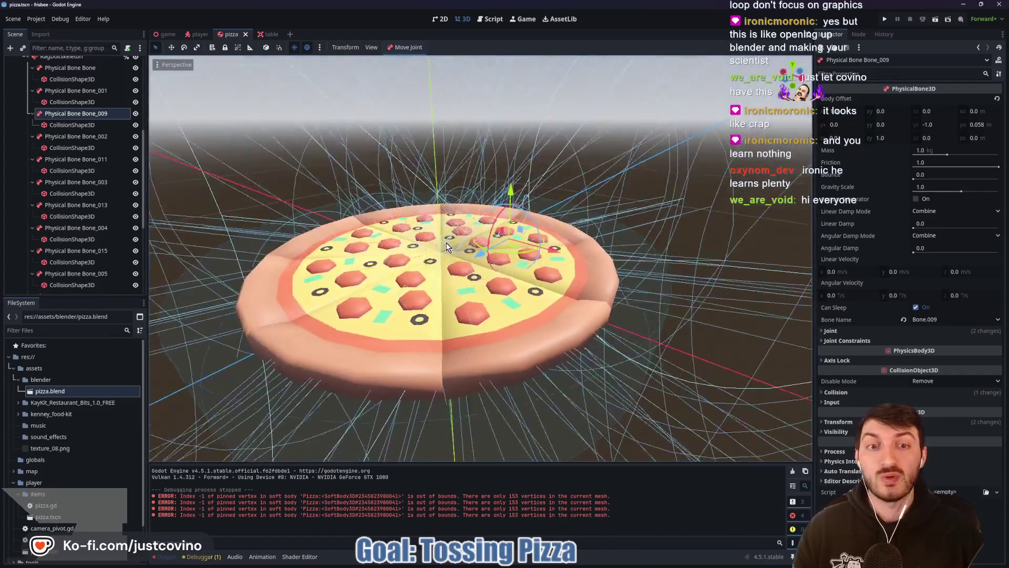
mouse_move(446, 246)
mouse_down()
mouse_move(386, 269)
mouse_move(480, 281)
mouse_move(585, 256)
mouse_up()
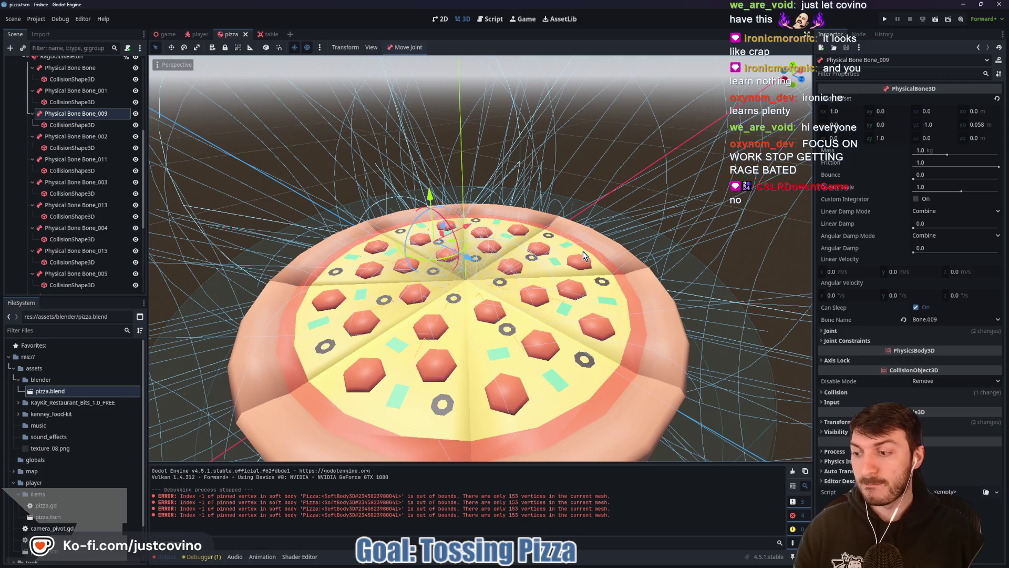
mouse_move(583, 252)
mouse_down()
mouse_move(658, 234)
mouse_move(630, 225)
mouse_move(561, 236)
mouse_move(618, 220)
mouse_move(514, 257)
mouse_move(528, 201)
mouse_move(528, 318)
mouse_move(544, 382)
mouse_move(557, 376)
mouse_up()
scroll(556, 373, down, 5)
drag(550, 275, 512, 279)
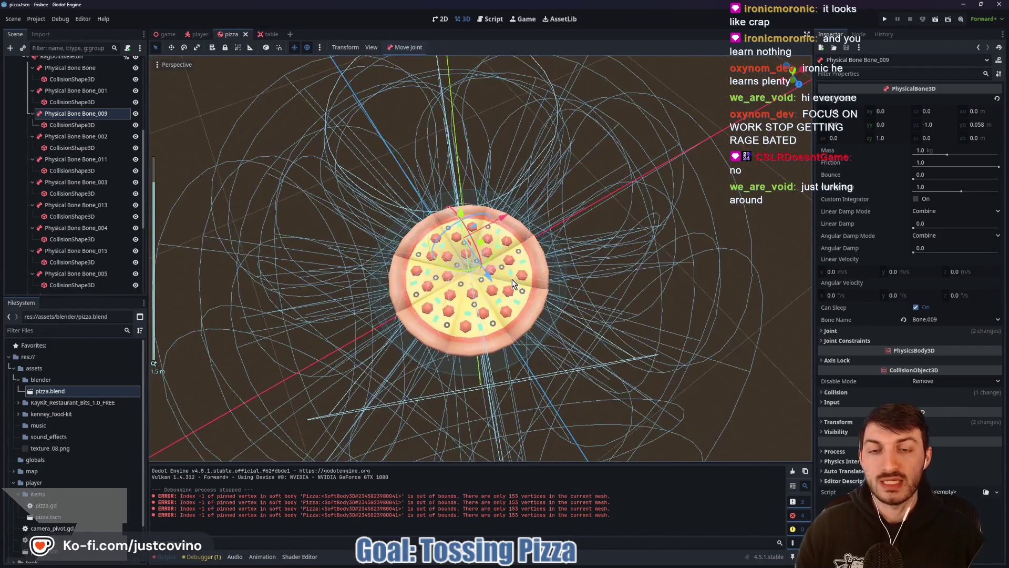
scroll(512, 279, up, 5)
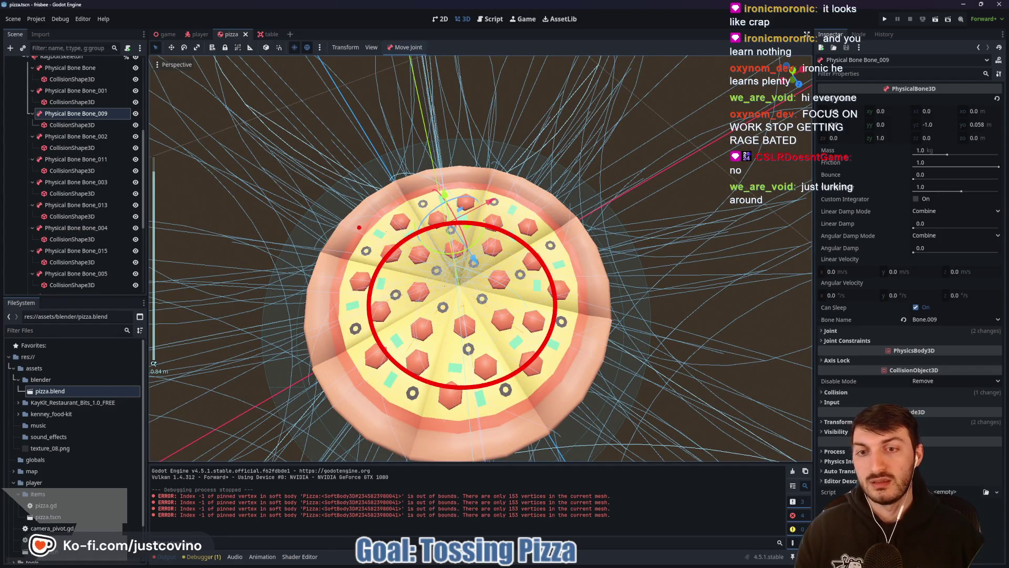
mouse_move(359, 227)
mouse_down()
mouse_move(571, 348)
mouse_move(357, 368)
mouse_move(355, 242)
mouse_move(591, 363)
mouse_move(329, 273)
mouse_up()
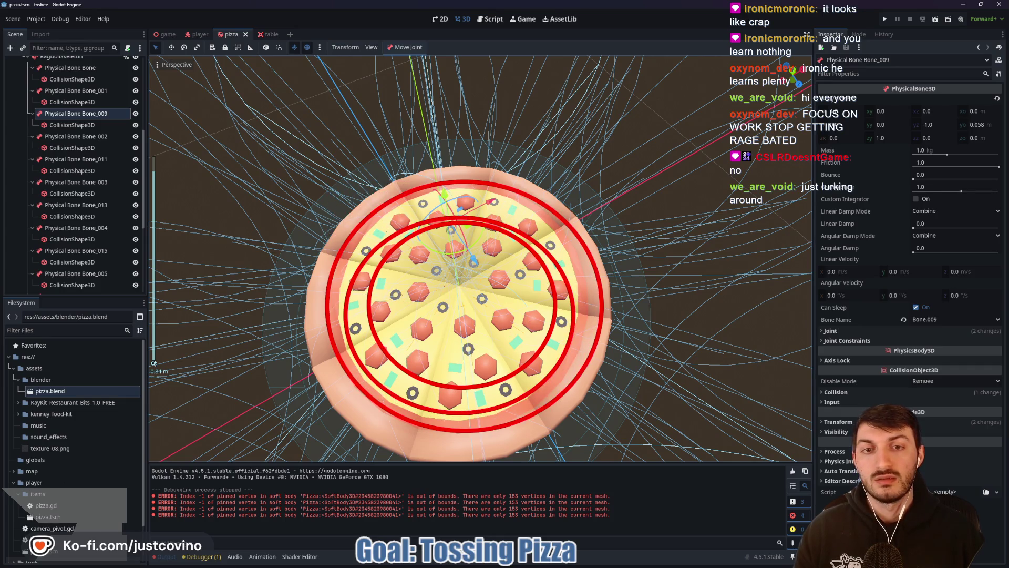
key(Escape)
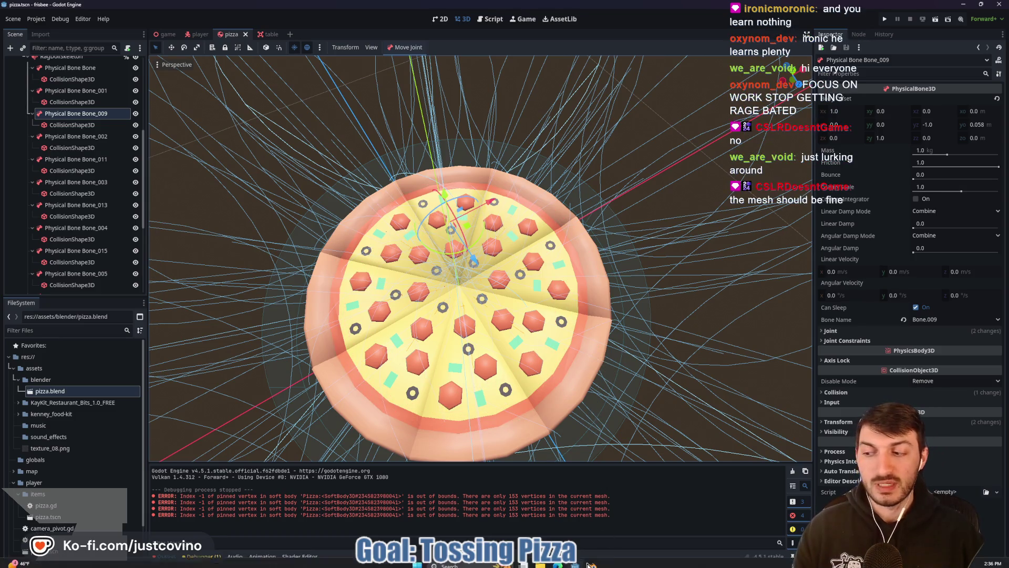
Step: Show the pizza.blend mesh in wireframe and look at it in Top Orthographic view
click(592, 561)
key(shift+z)
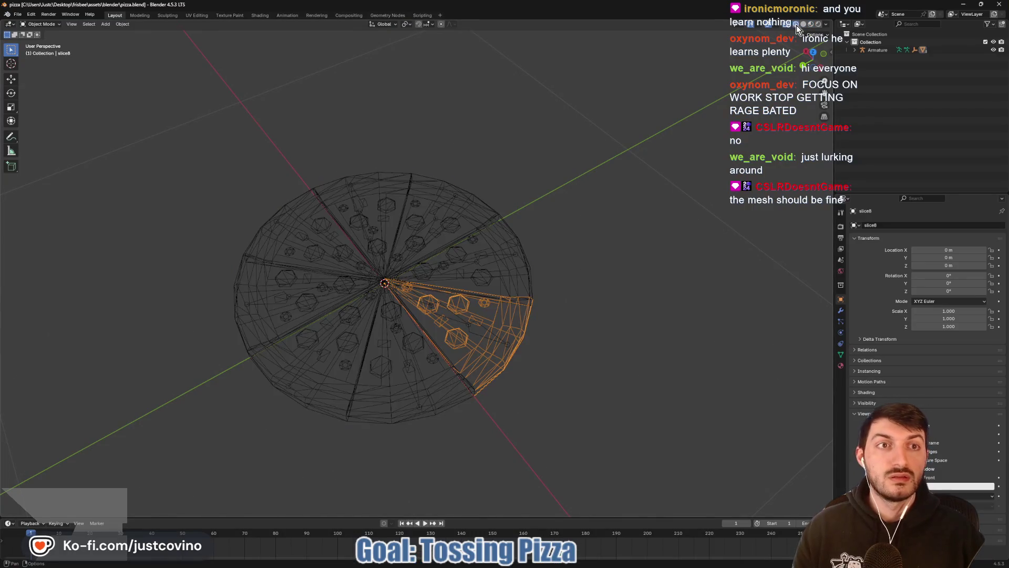
scroll(569, 334, up, 3)
mouse_move(676, 342)
mouse_down()
mouse_move(647, 401)
mouse_move(691, 354)
mouse_up()
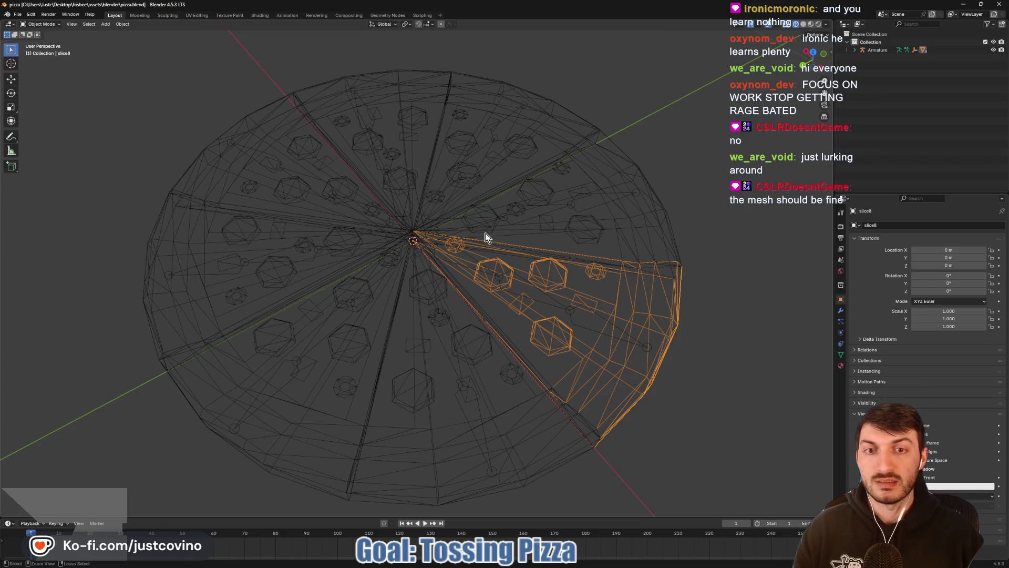
drag(279, 147, 552, 344)
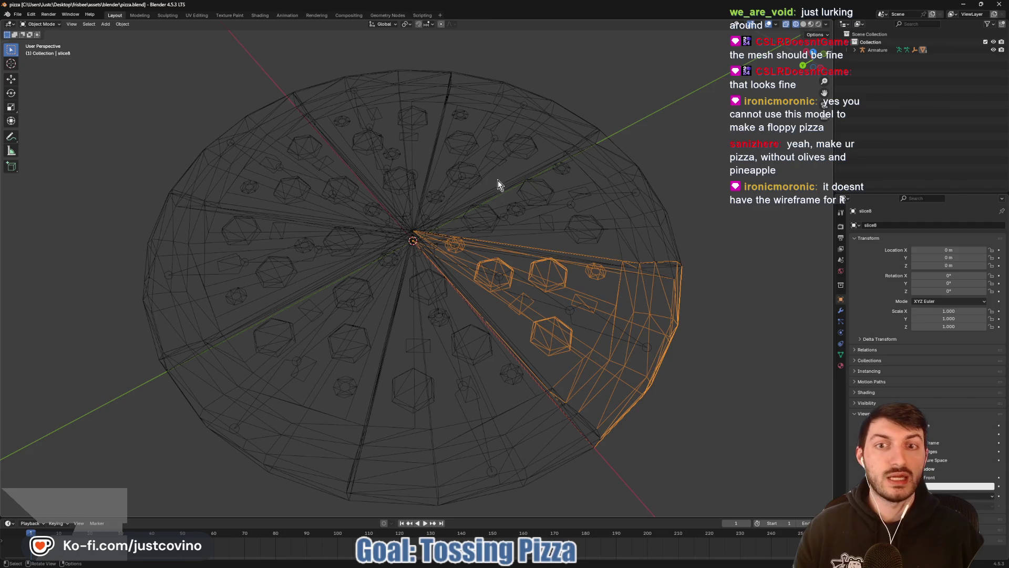
drag(420, 199, 440, 209)
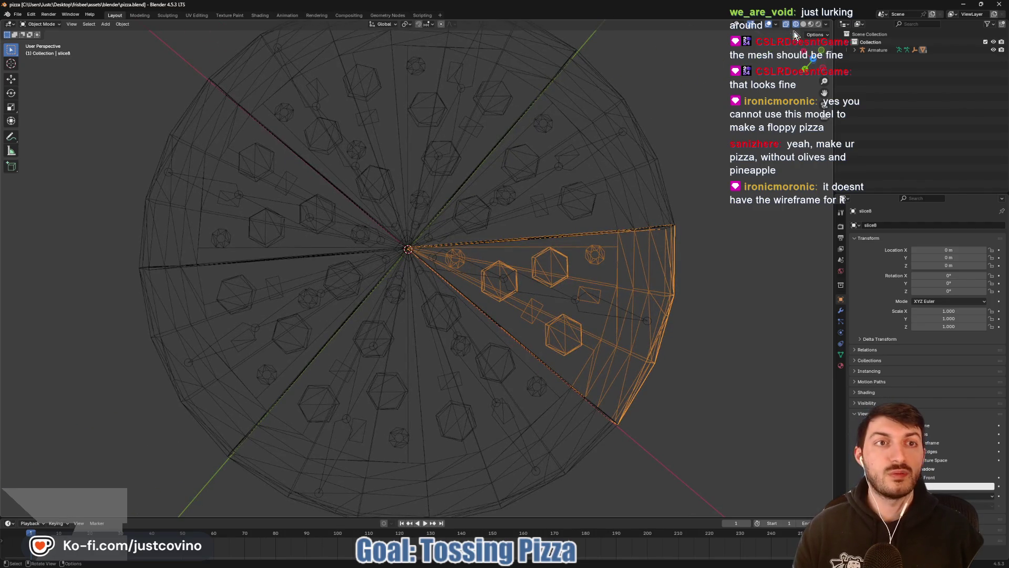
click(812, 62)
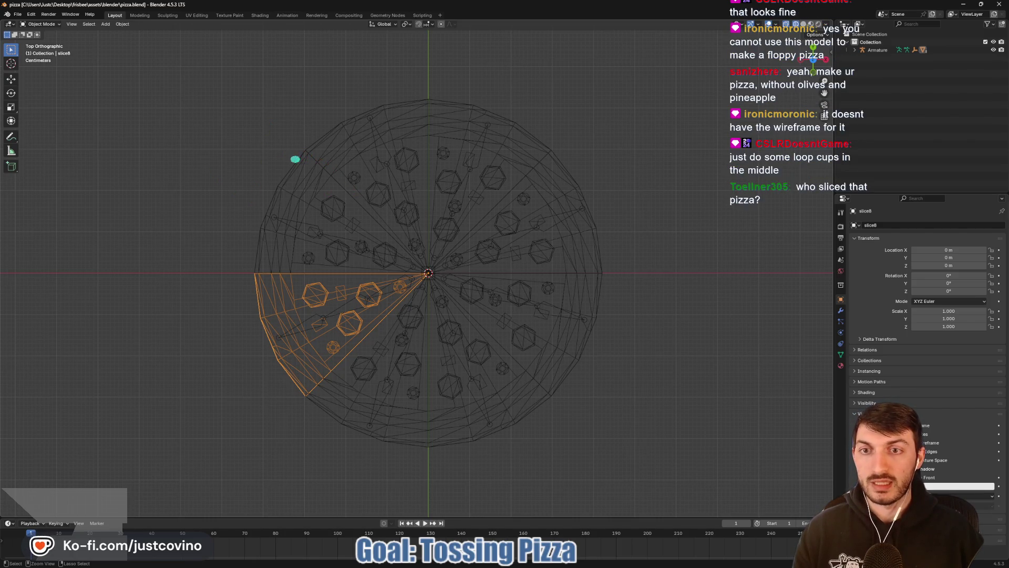
drag(294, 159, 543, 383)
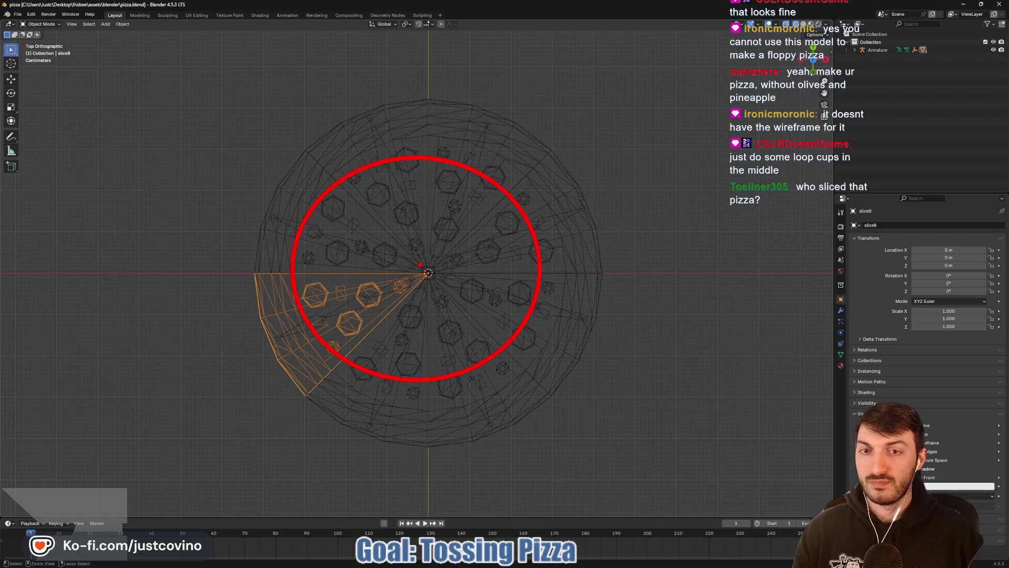
mouse_move(354, 207)
mouse_down()
mouse_move(459, 282)
mouse_move(503, 332)
mouse_up()
drag(394, 240, 473, 305)
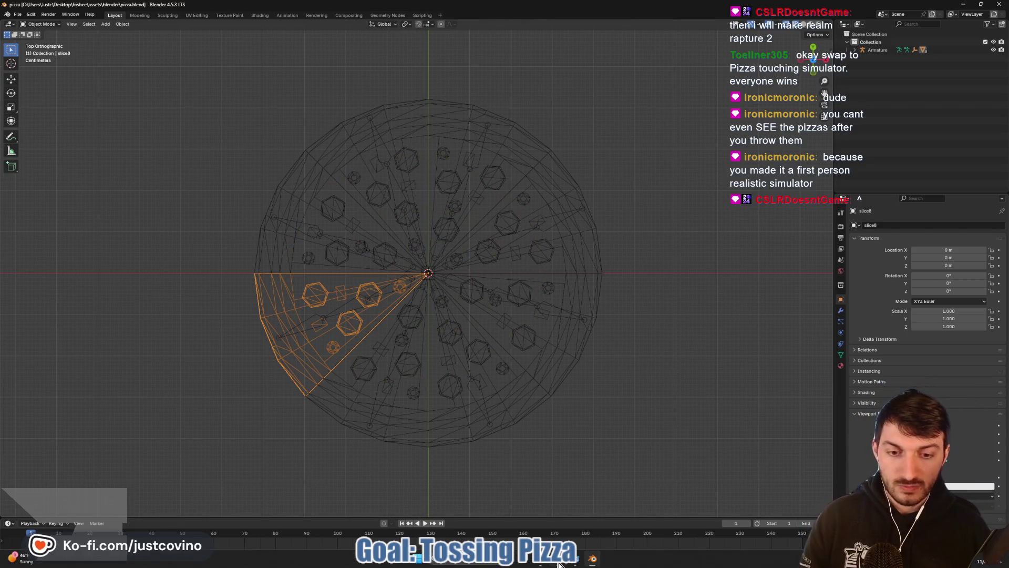
Step: Return to the Godot editor and launch the game with F5
click(561, 560)
key(alt+Tab)
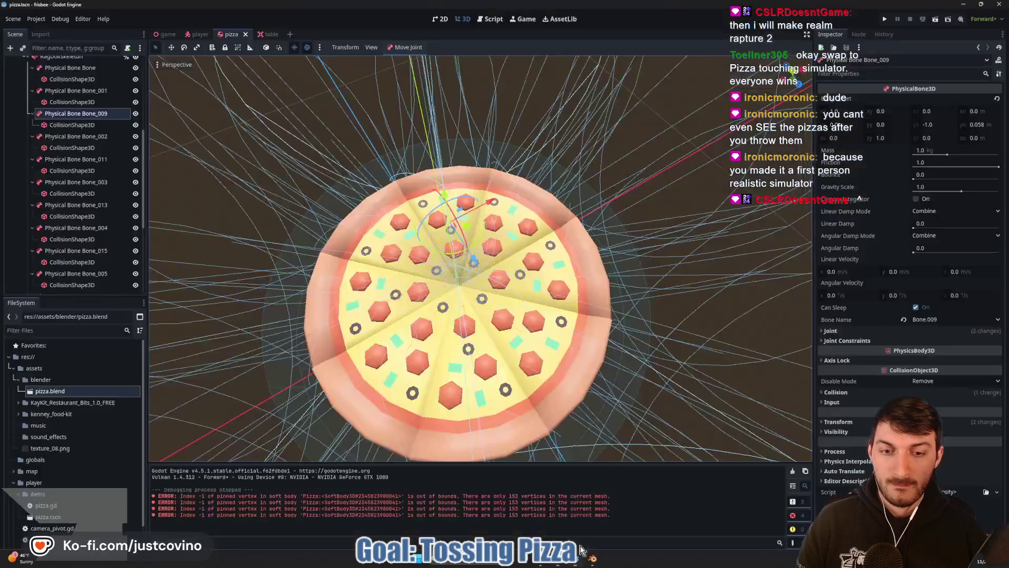
click(166, 34)
key(F5)
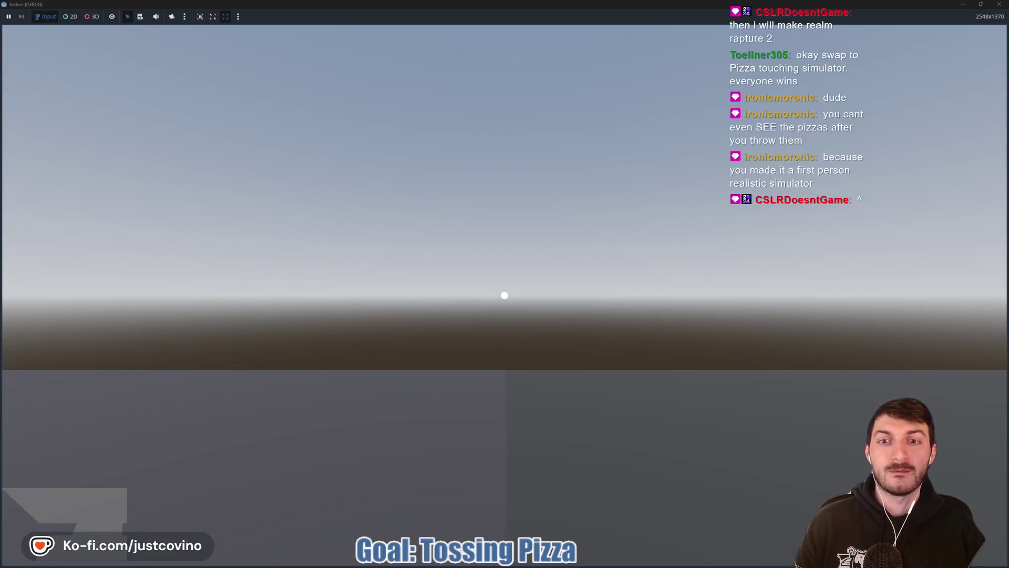
Step: Stop the game with F8, then view the table scene and the pizza scene
mouse_move(504, 294)
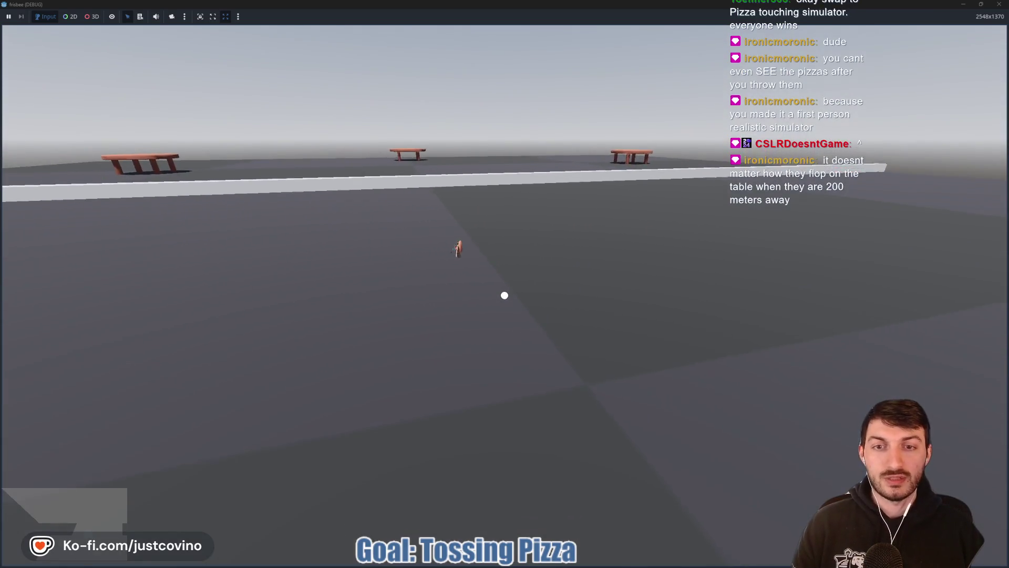
key(F8)
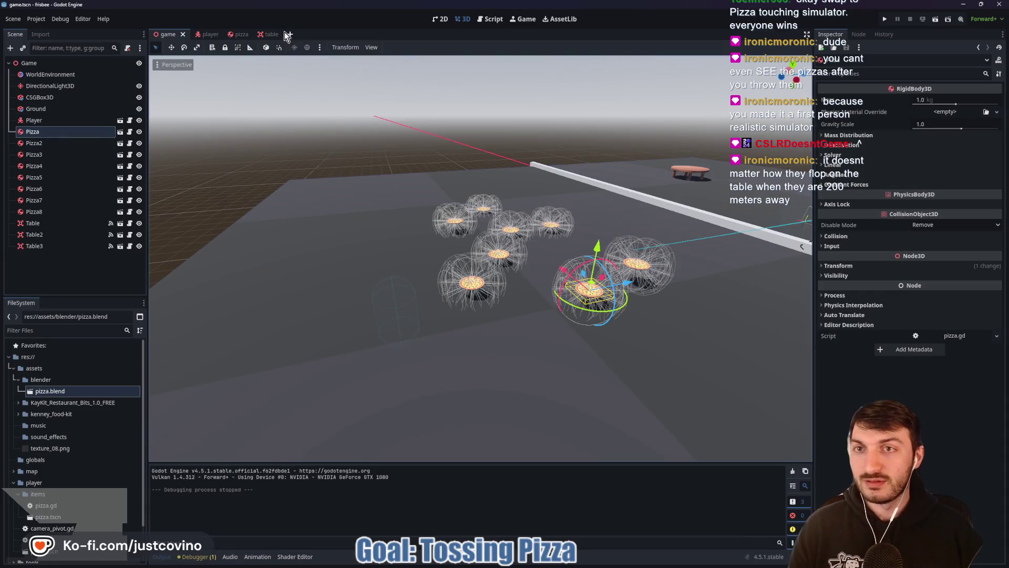
click(268, 34)
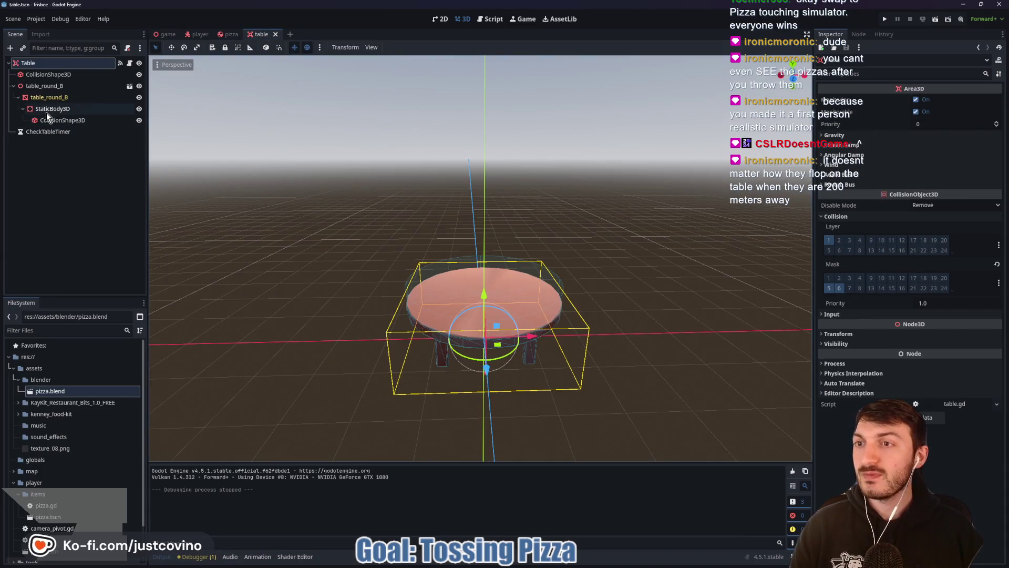
click(229, 34)
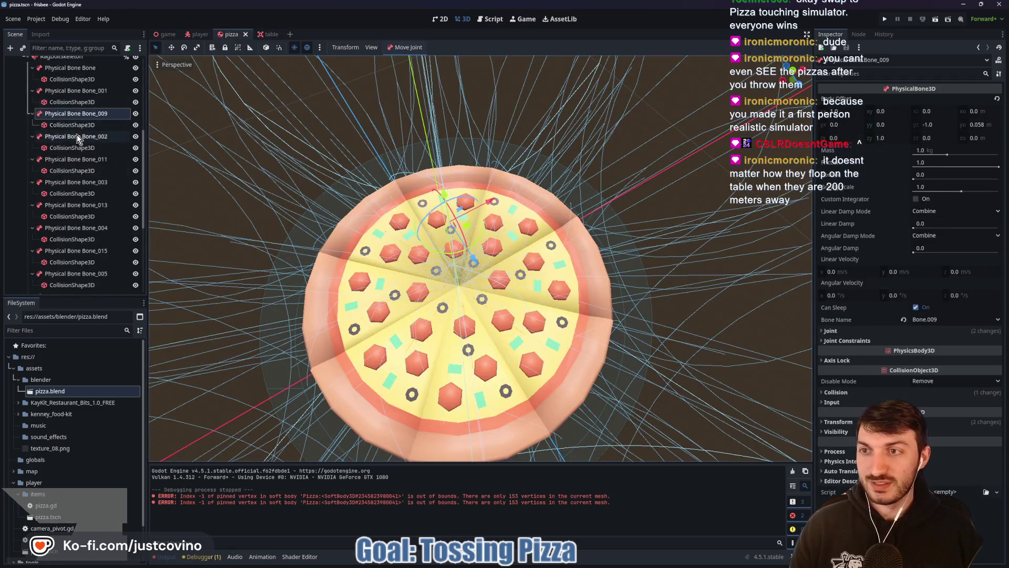
Step: Select the pizza's physical bones, including Bone_002, in the Scene dock
scroll(77, 134, up, 5)
click(73, 213)
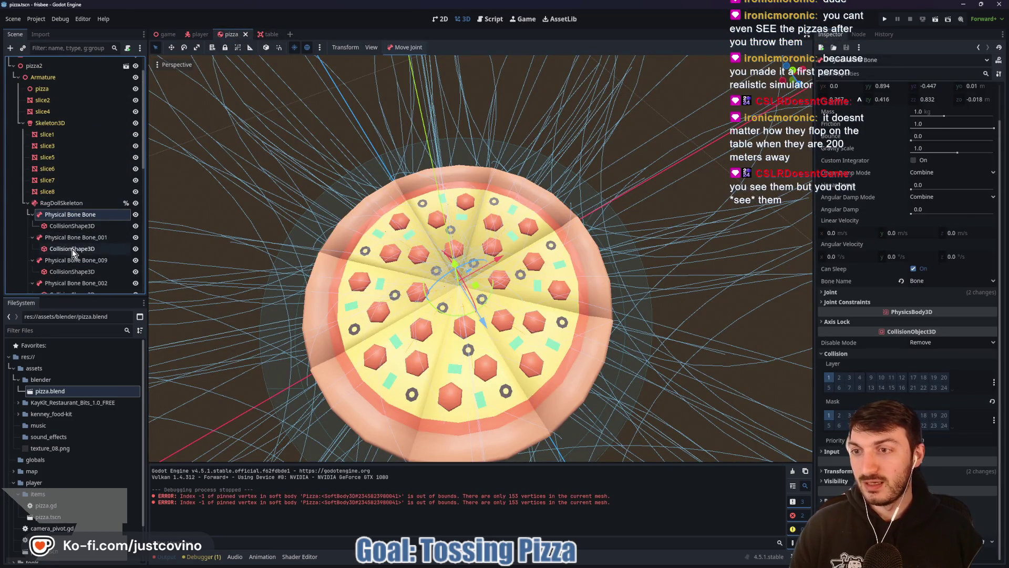
ctrl+click(73, 237)
ctrl+click(72, 261)
scroll(81, 250, down, 5)
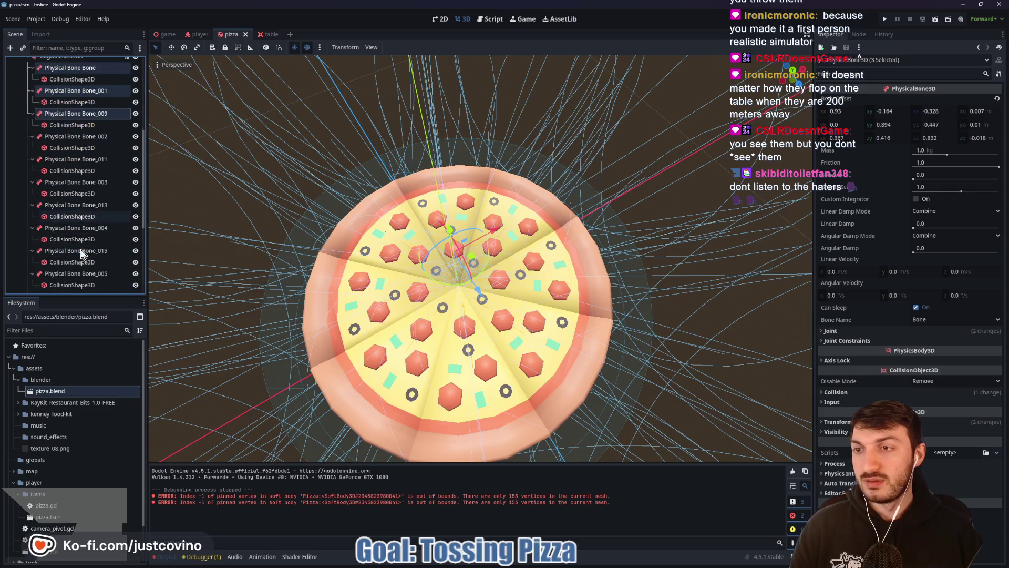
ctrl+click(72, 138)
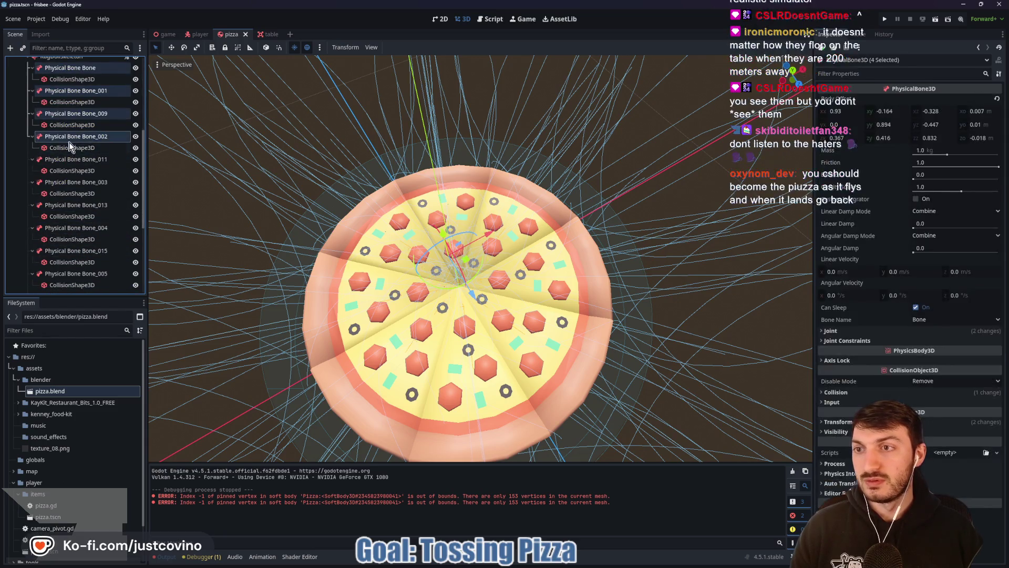
ctrl+click(63, 159)
ctrl+click(63, 183)
scroll(58, 196, up, 5)
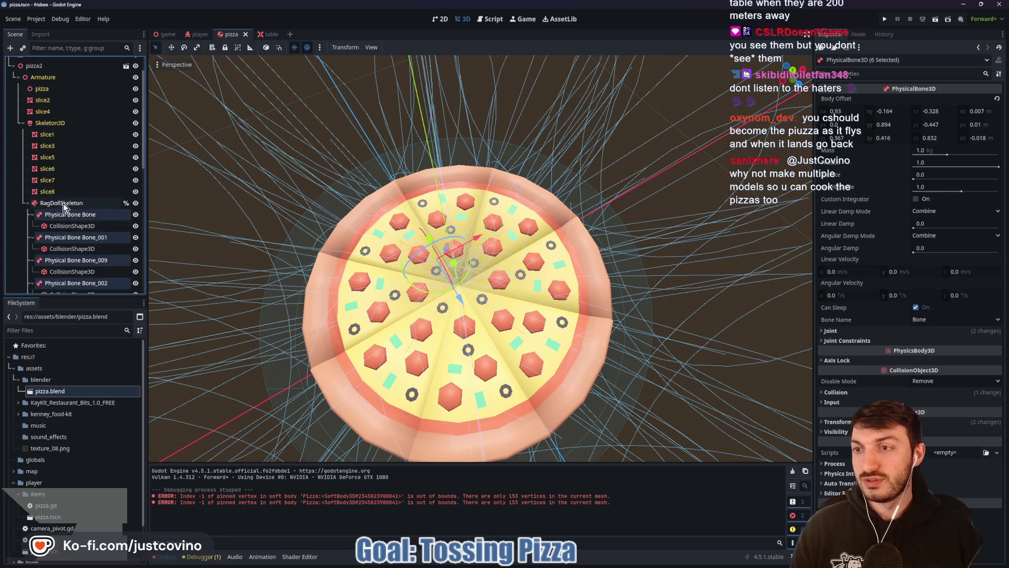
Step: Uncheck Active on the RagDollSkeleton modifier and set its Influence to 0.0
click(61, 203)
click(916, 100)
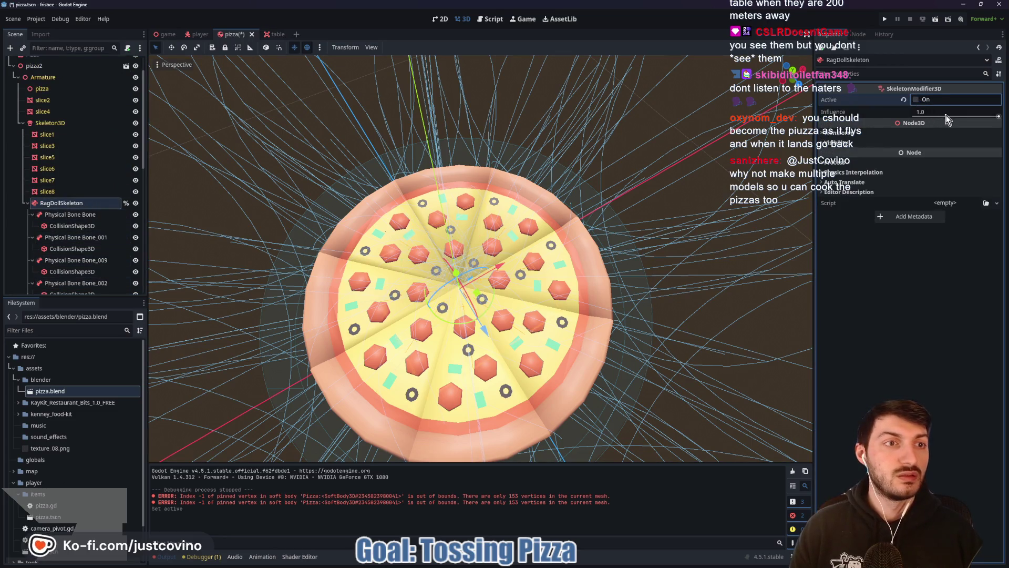
drag(940, 113, 915, 113)
Step: Run the game with F5, stop it with F8, and view the table scene
click(163, 35)
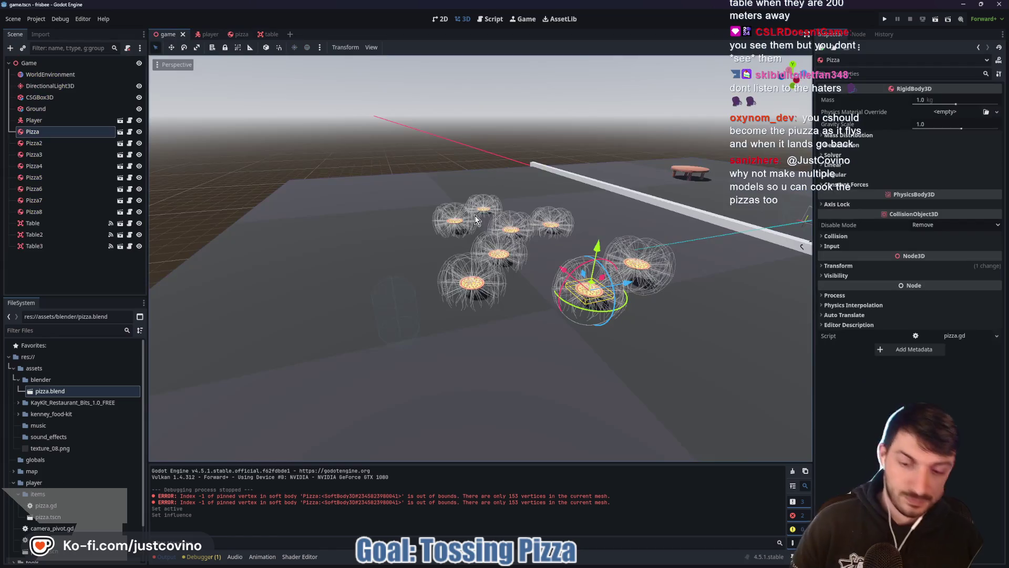
key(F5)
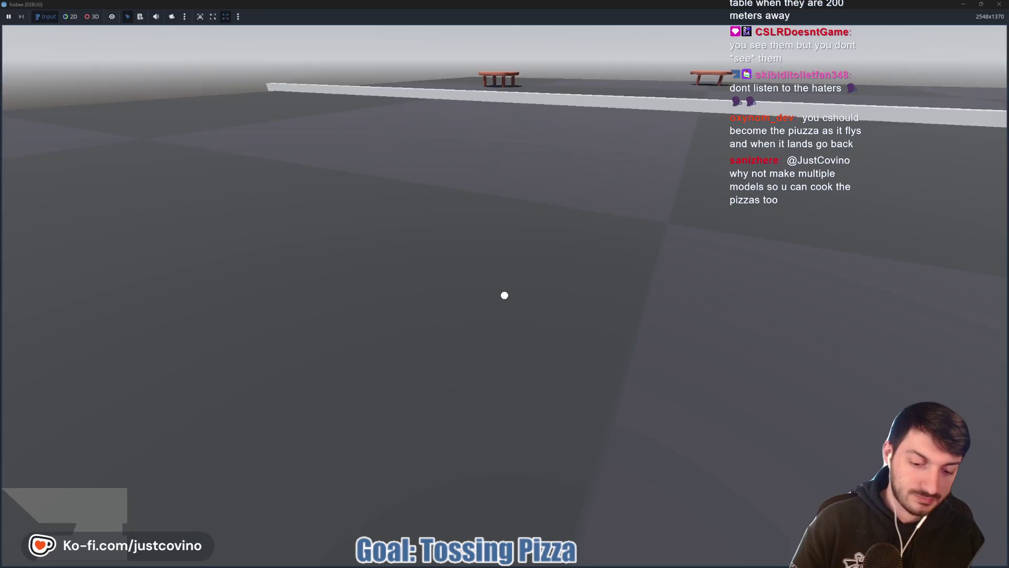
key(F8)
click(261, 34)
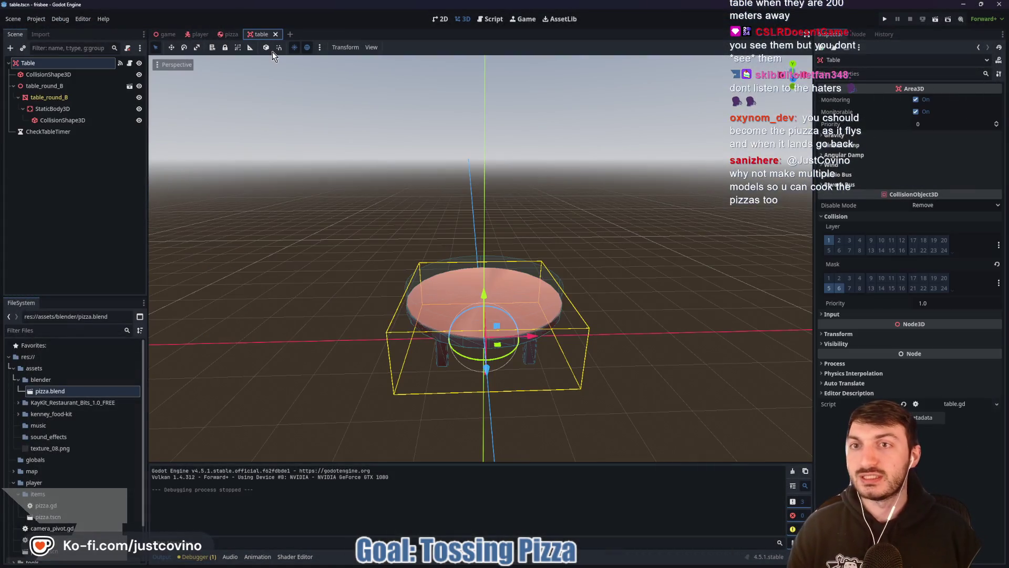
Step: In the pizza scene, make the soft-body Pizza visible and hide the pizza2 node
click(227, 33)
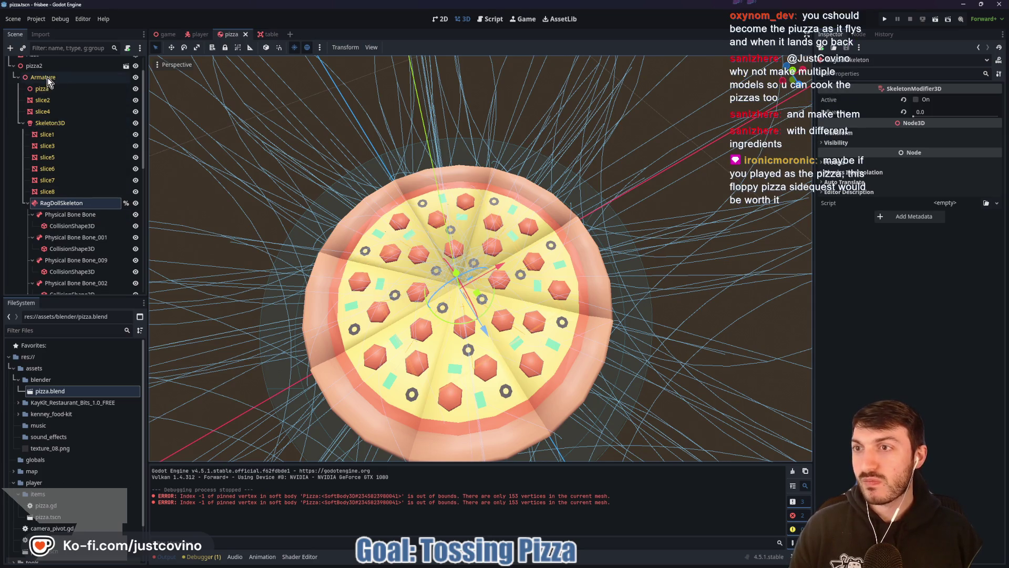
scroll(50, 89, up, 2)
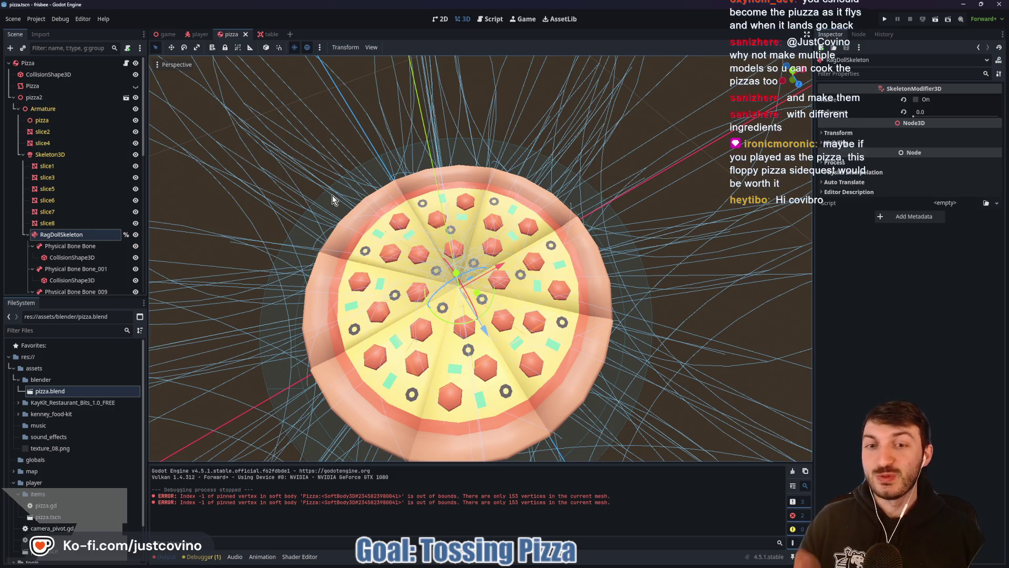
mouse_move(332, 195)
mouse_down()
mouse_move(519, 219)
mouse_move(526, 198)
mouse_up()
scroll(465, 187, down, 3)
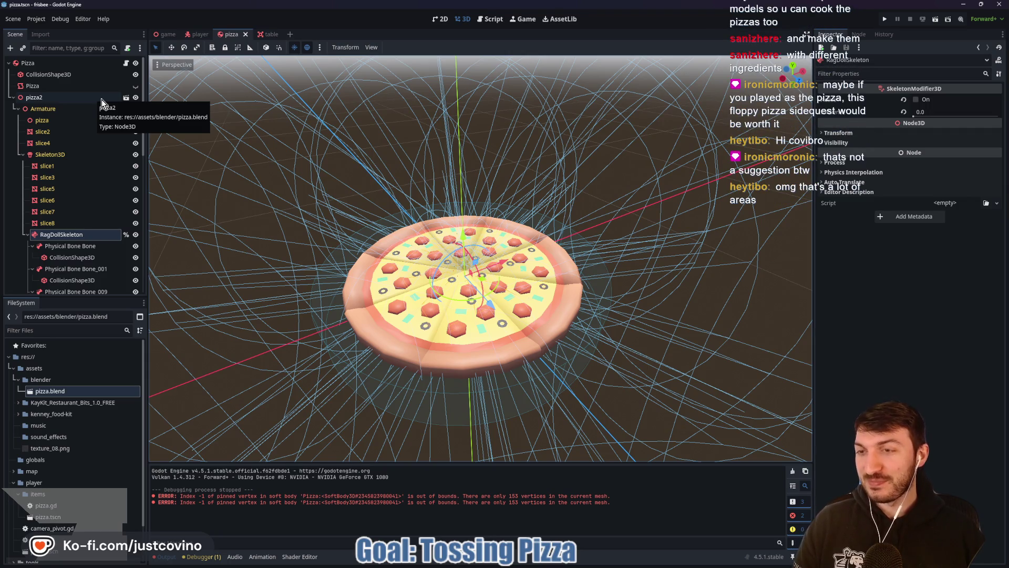
click(136, 86)
click(136, 97)
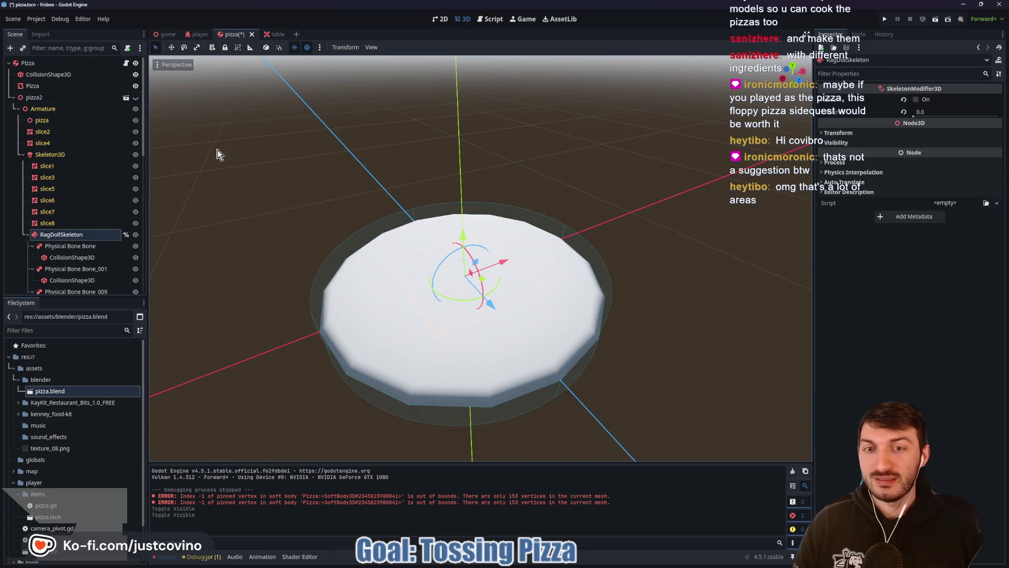
click(173, 34)
Step: Run the game with F5, throw two soft-body pizzas, then stop it with F8
key(F5)
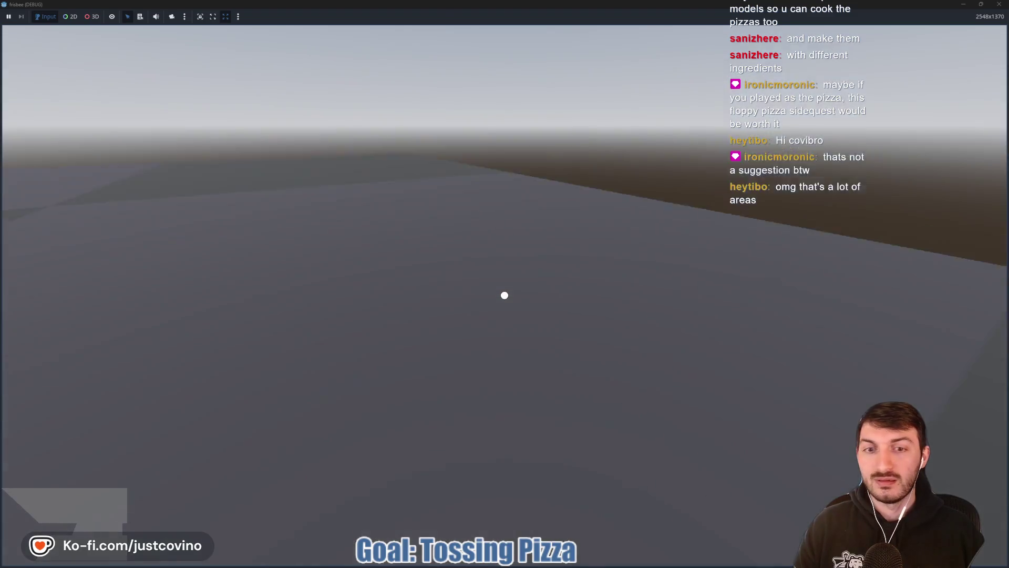
click(505, 295)
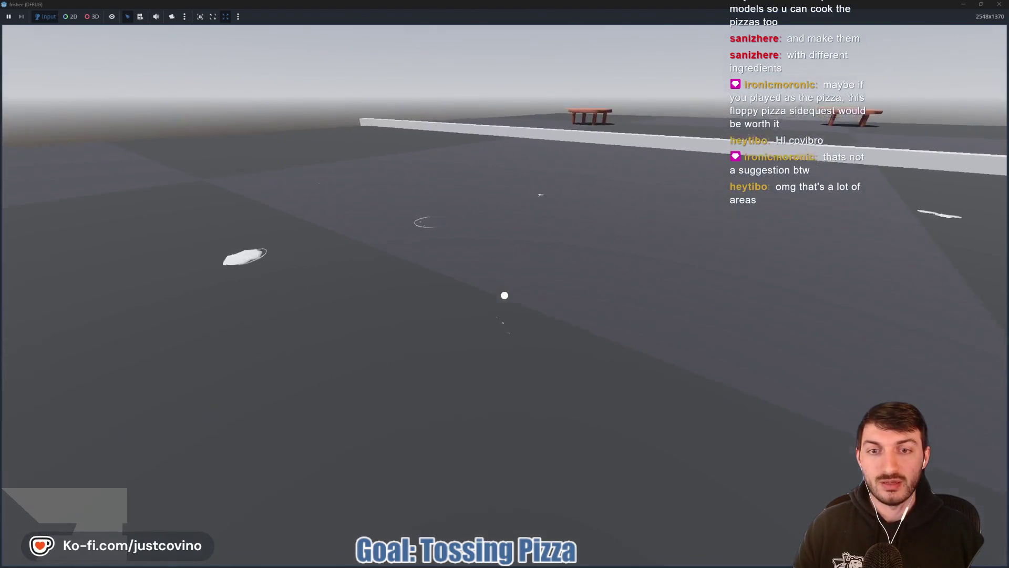
click(505, 295)
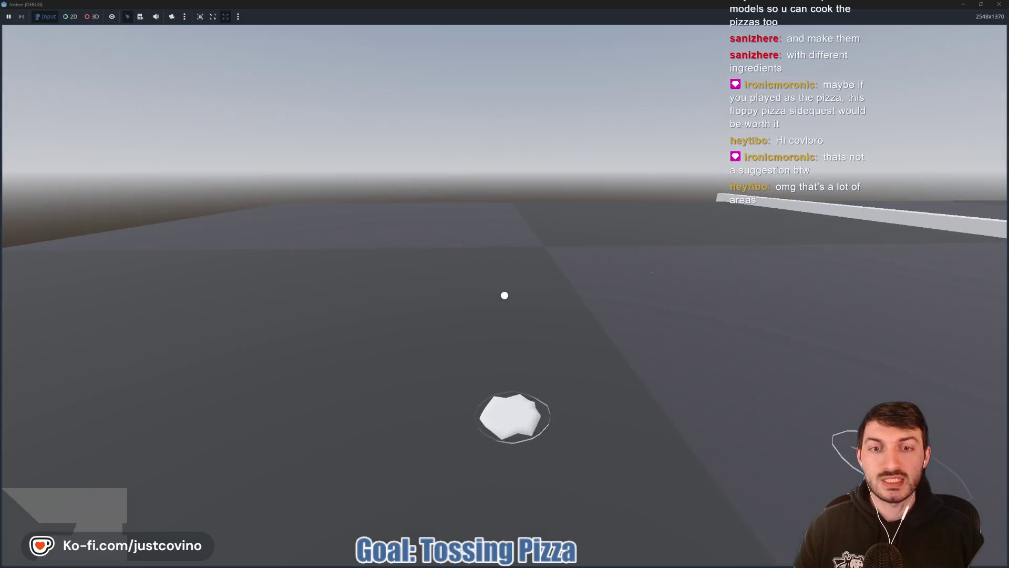
key(F8)
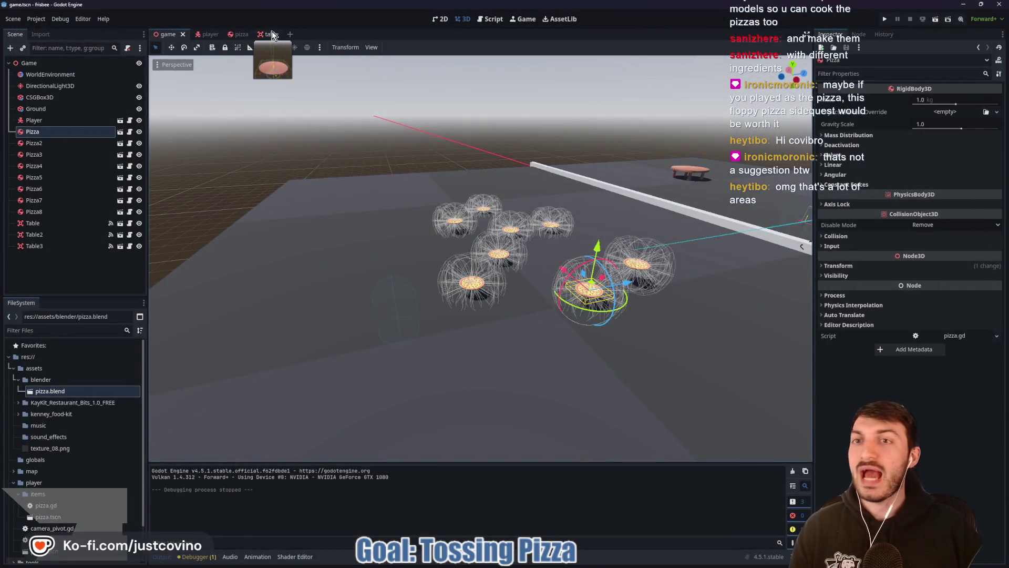
Step: Delete the pizza2 node from the pizza scene, then run the game from the game scene
click(270, 34)
key(ctrl+shift+Tab)
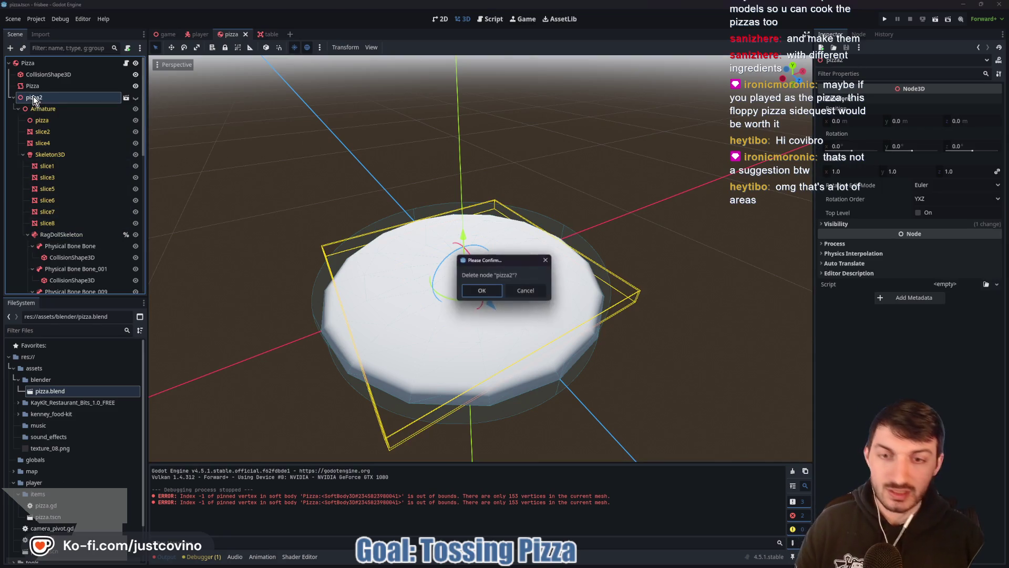
click(478, 290)
click(71, 85)
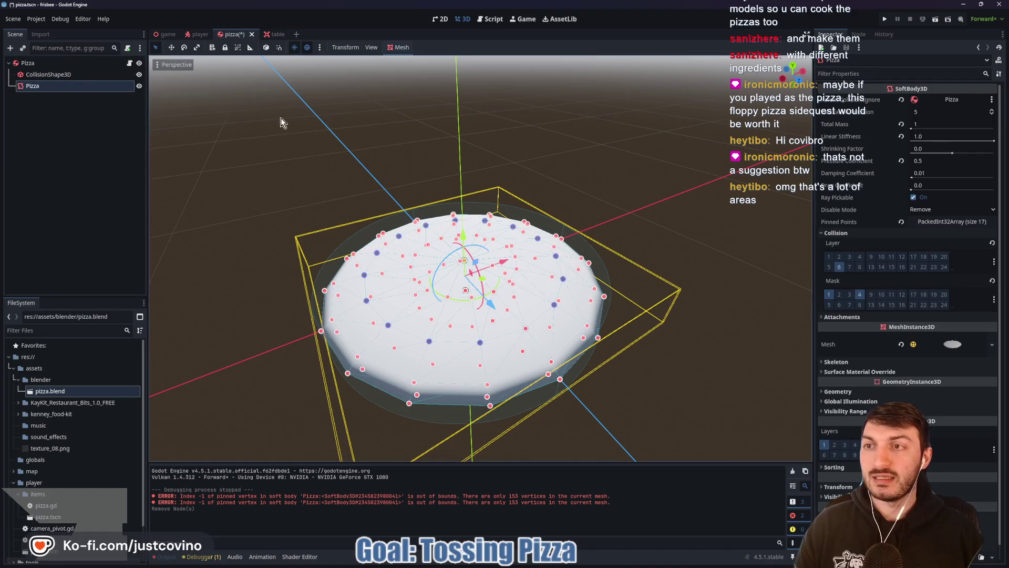
click(62, 62)
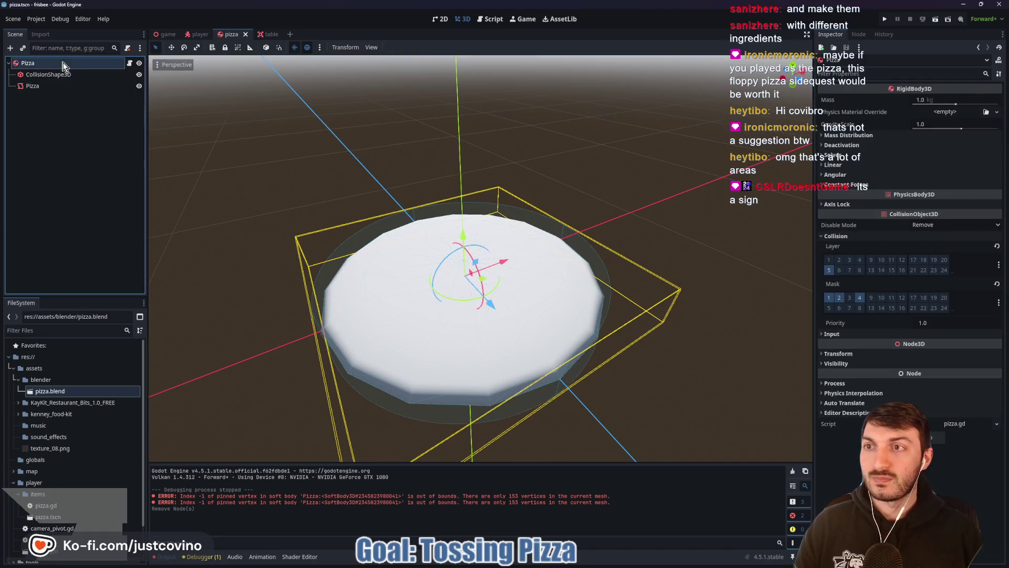
click(167, 34)
key(F5)
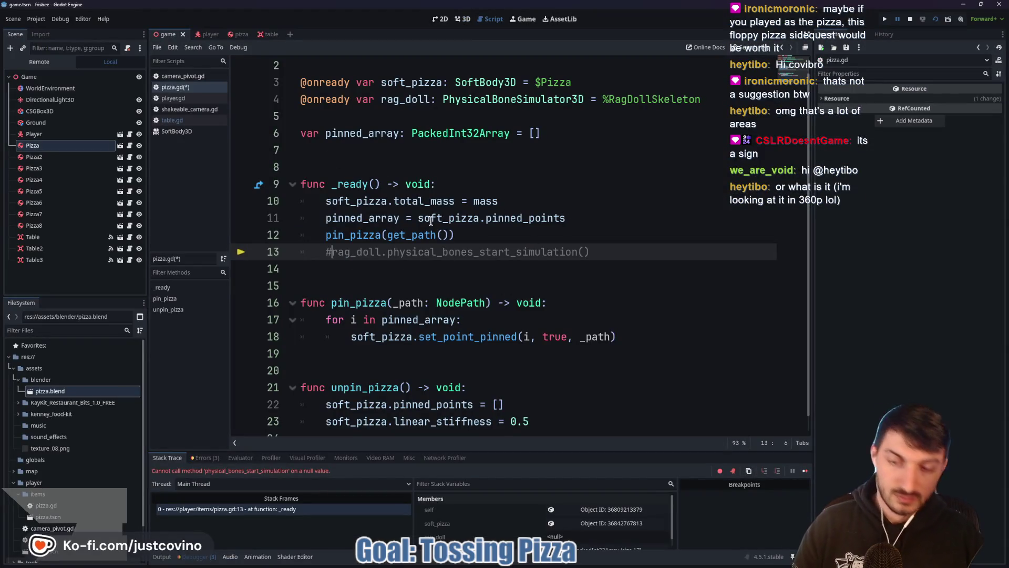
Step: Run the game again with F5 to toss the white soft-body pizzas
key(F5)
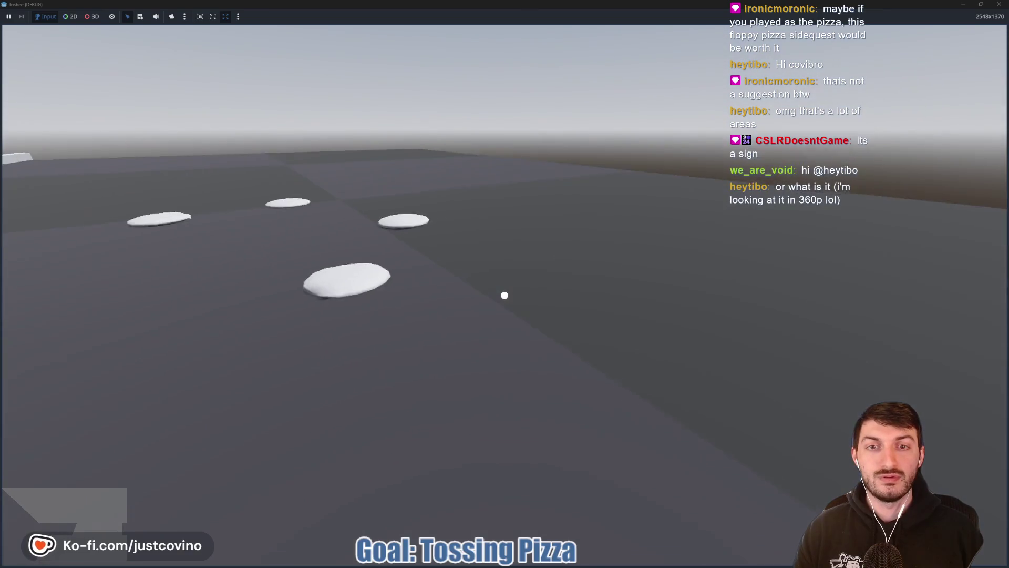
Step: Throw eight floppy pizzas toward the tables, leaving them scattered on the ground
click(504, 295)
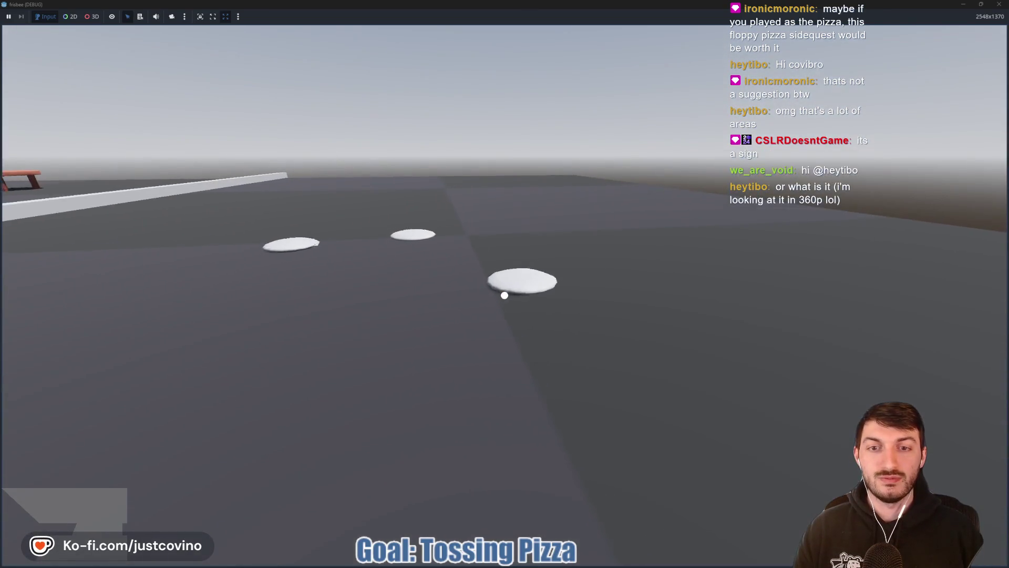
click(504, 294)
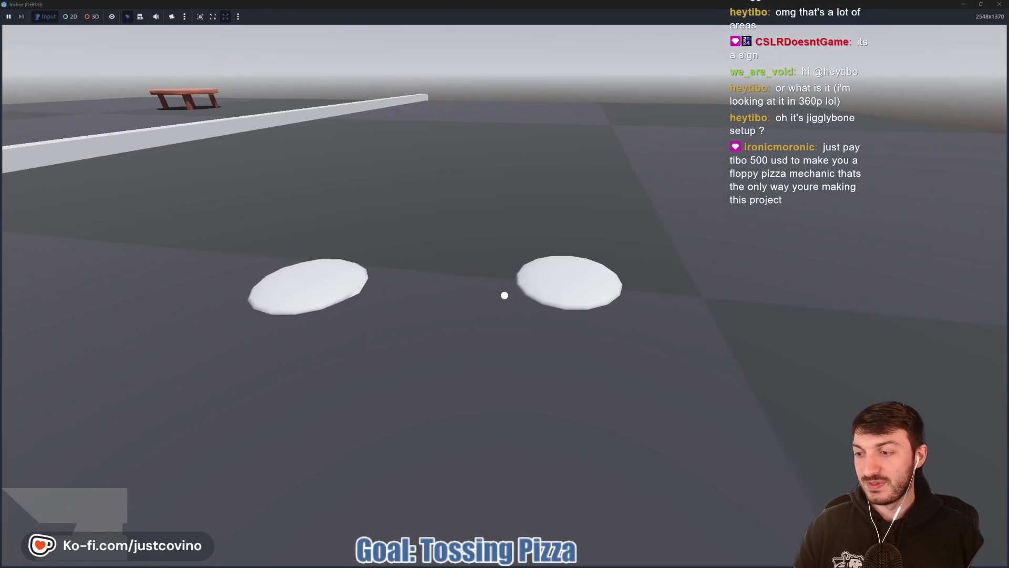
click(504, 295)
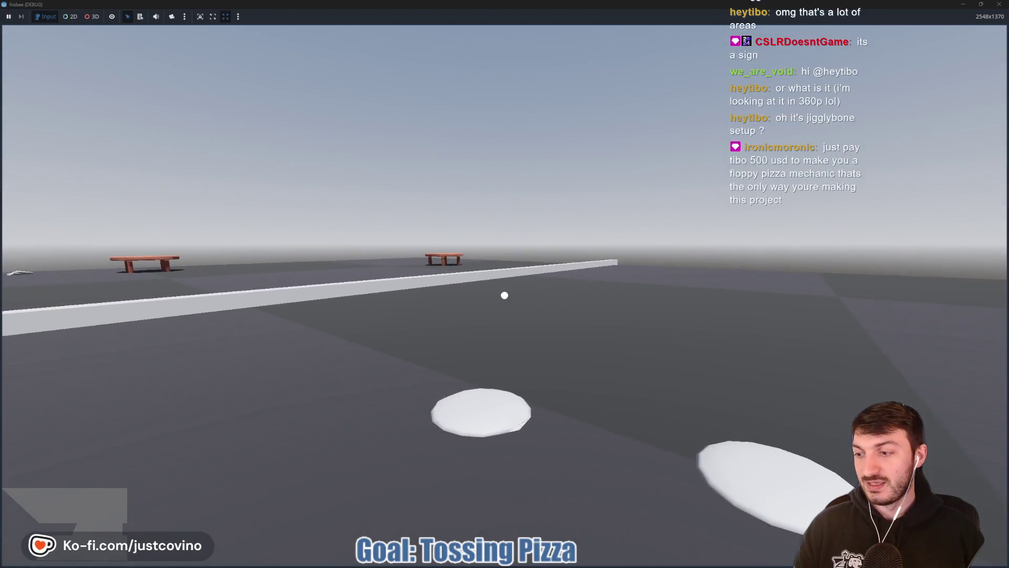
click(504, 294)
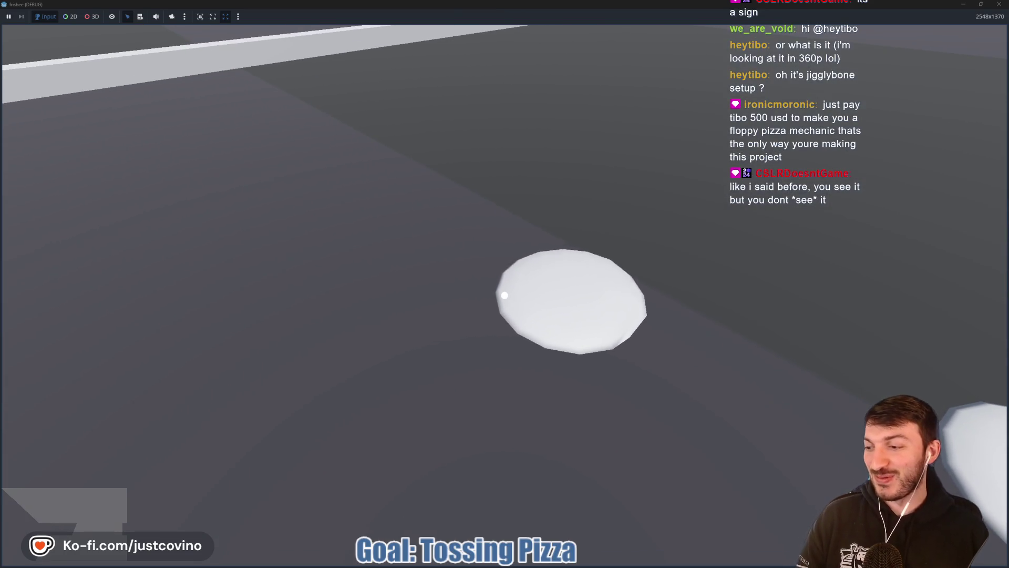
click(504, 295)
click(505, 295)
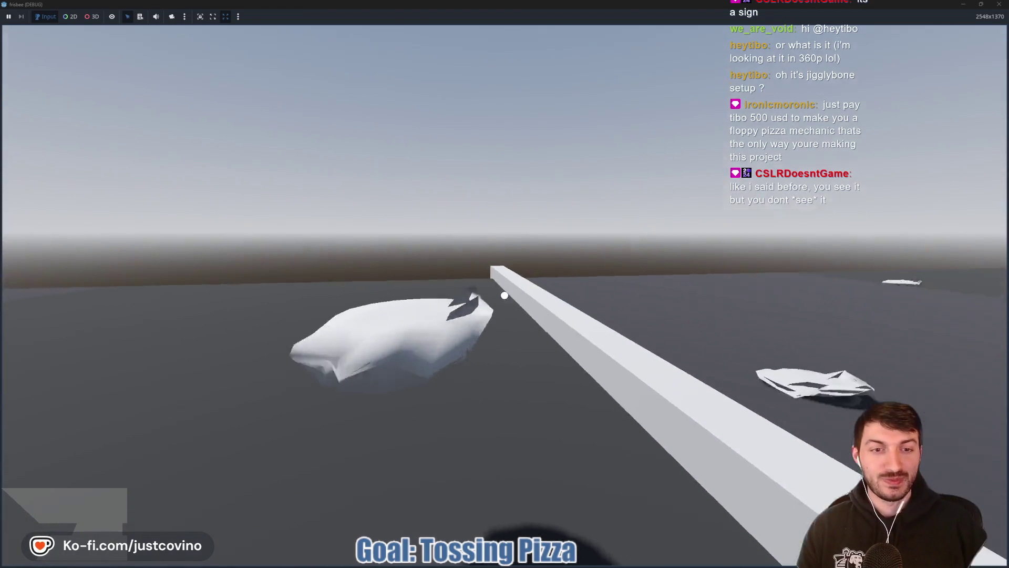
click(505, 295)
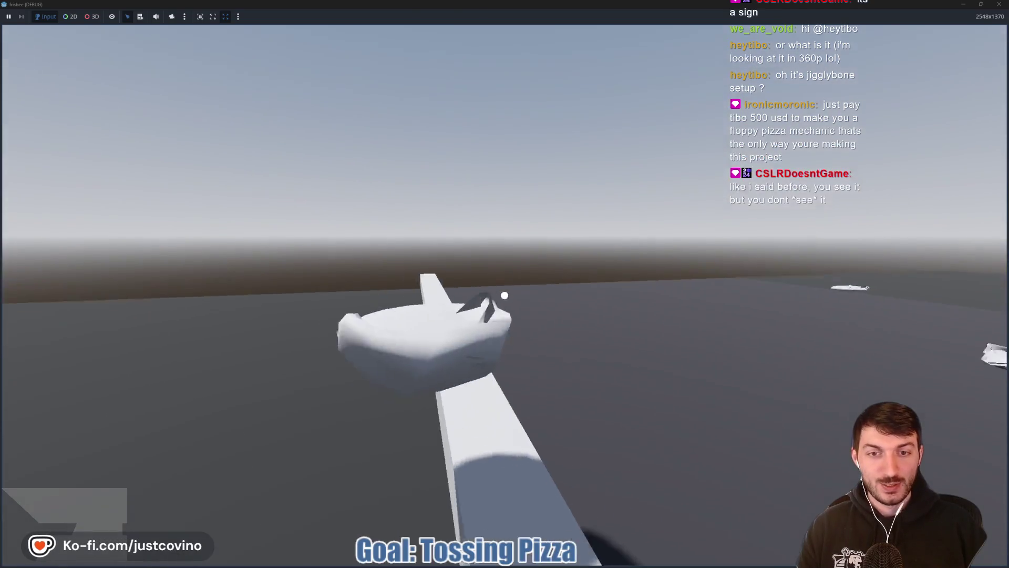
click(504, 295)
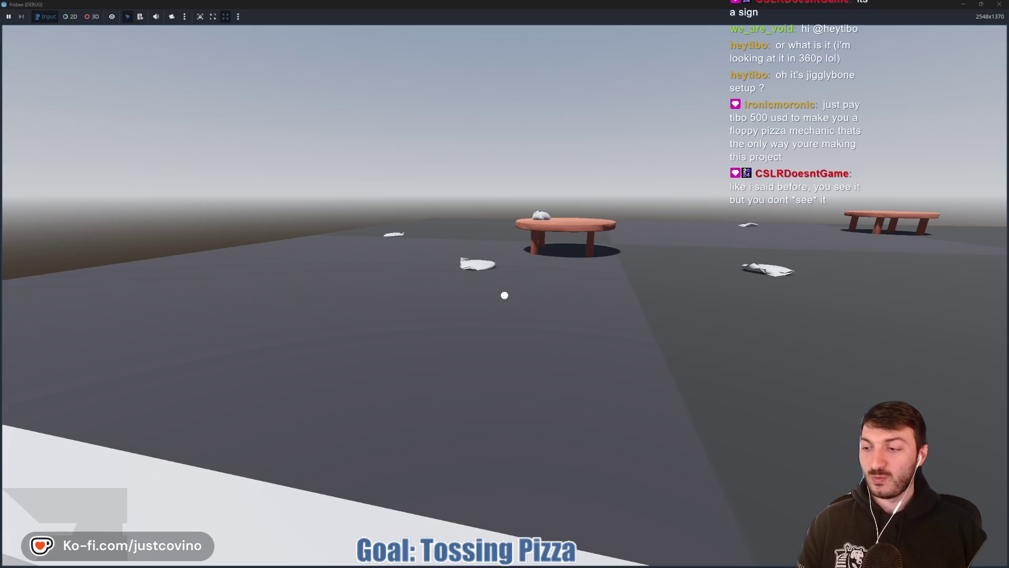
Step: Pick up a fallen pizza, carry it to the round table, toss and catch it, then drop it there
key(w)
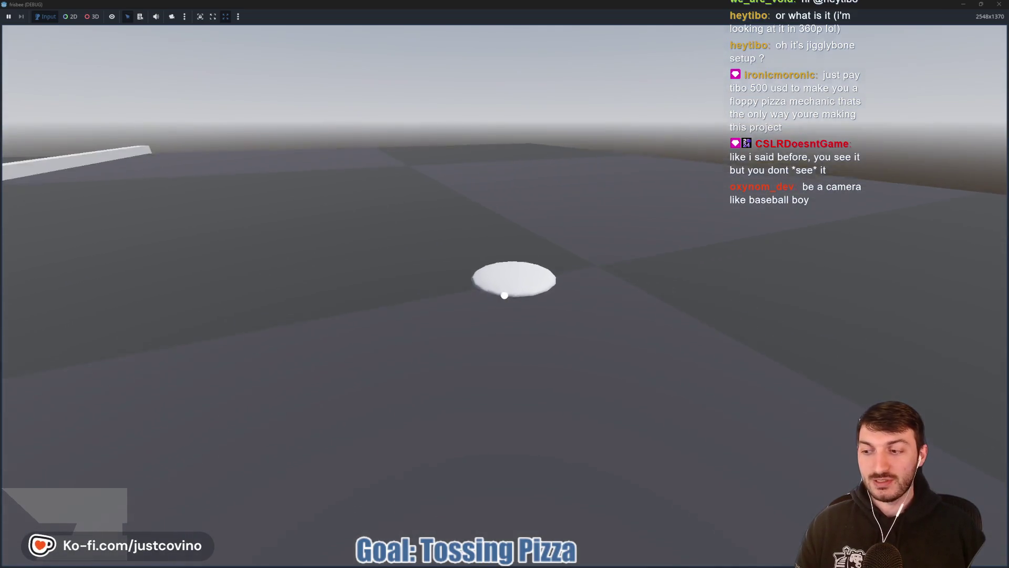
click(505, 295)
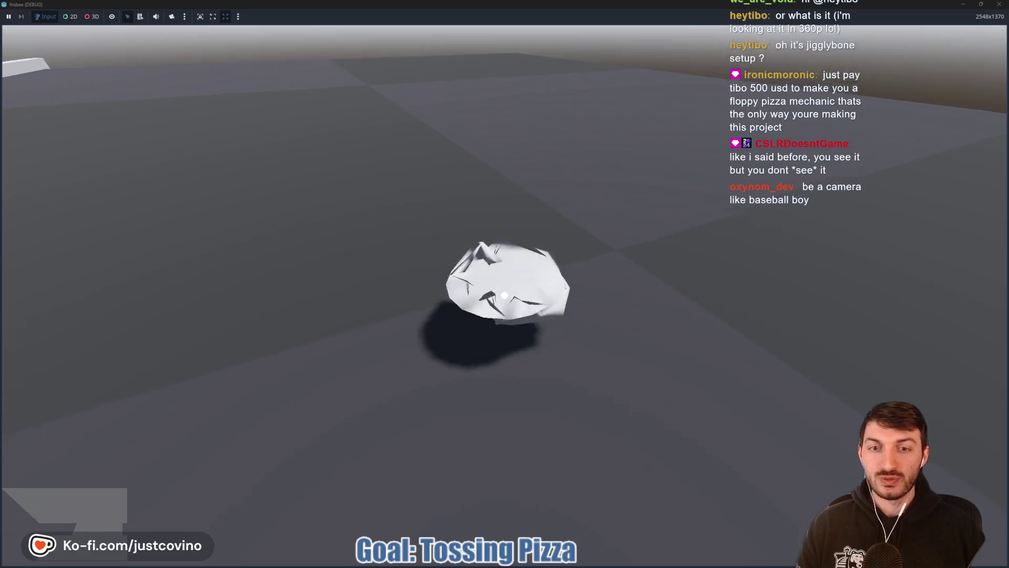
key(w)
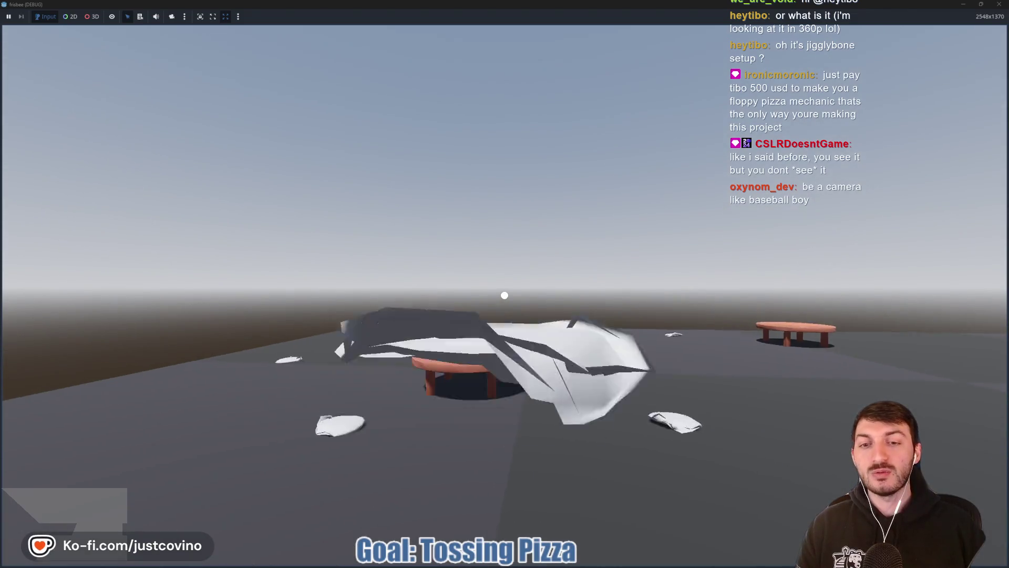
click(505, 295)
key(w)
click(504, 295)
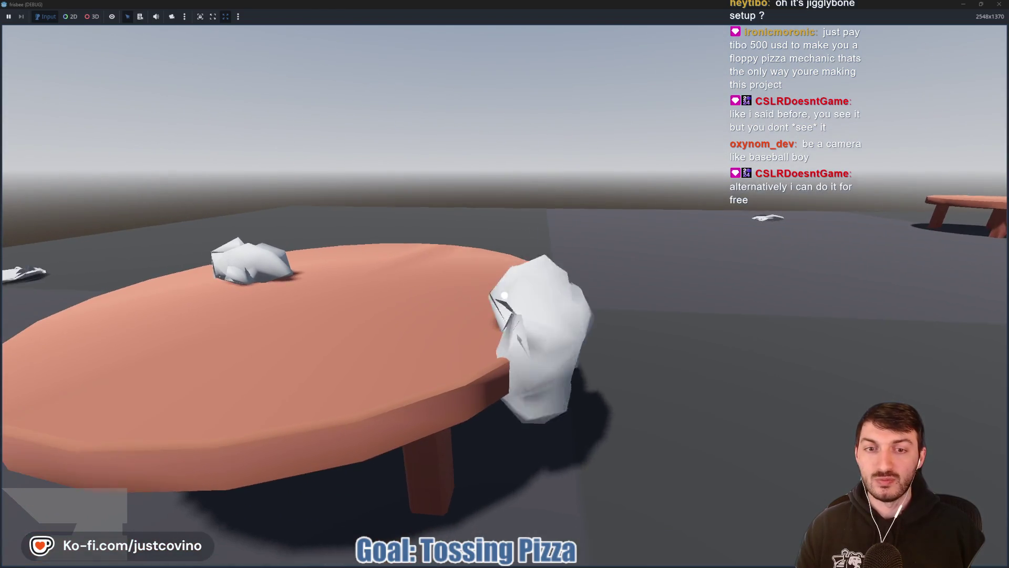
click(505, 295)
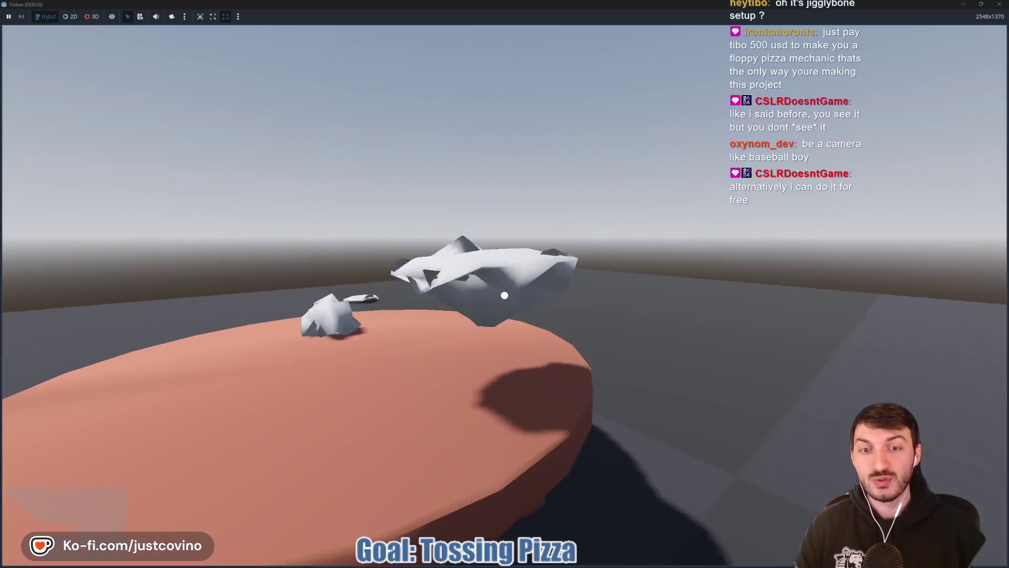
Step: Back away from the table and keep picking up, dropping and throwing pizzas around it
key(s)
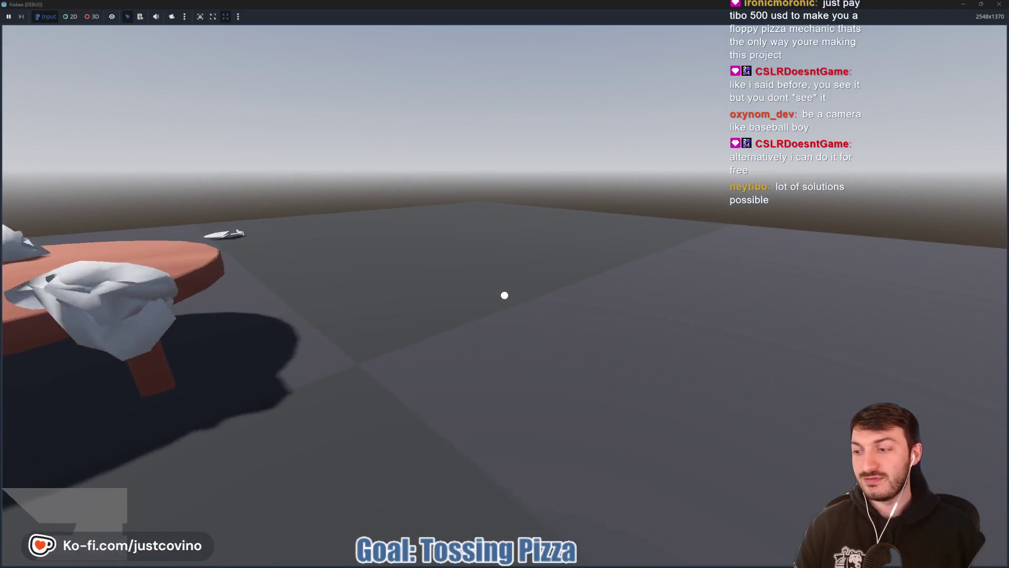
key(s)
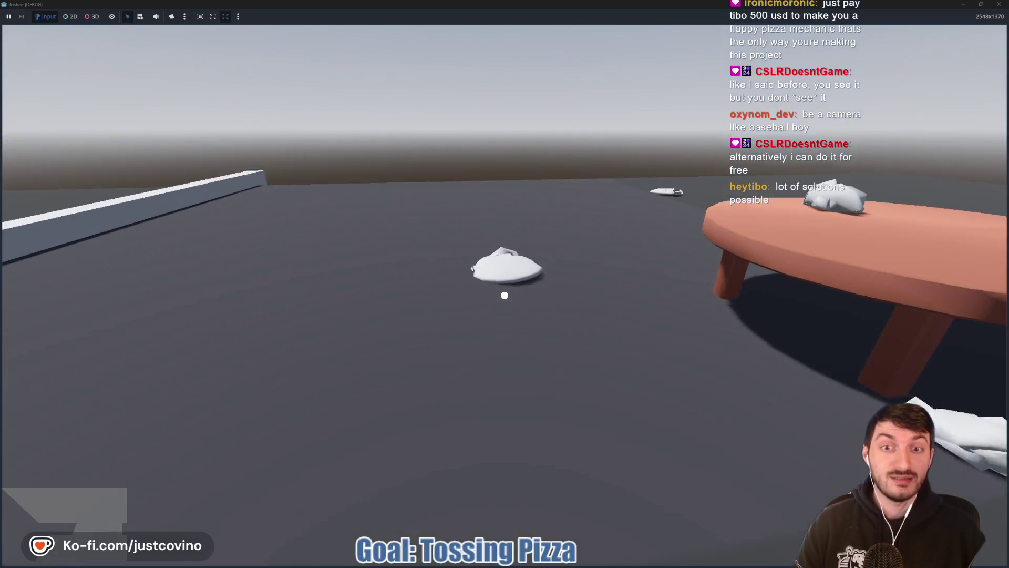
click(504, 294)
click(504, 295)
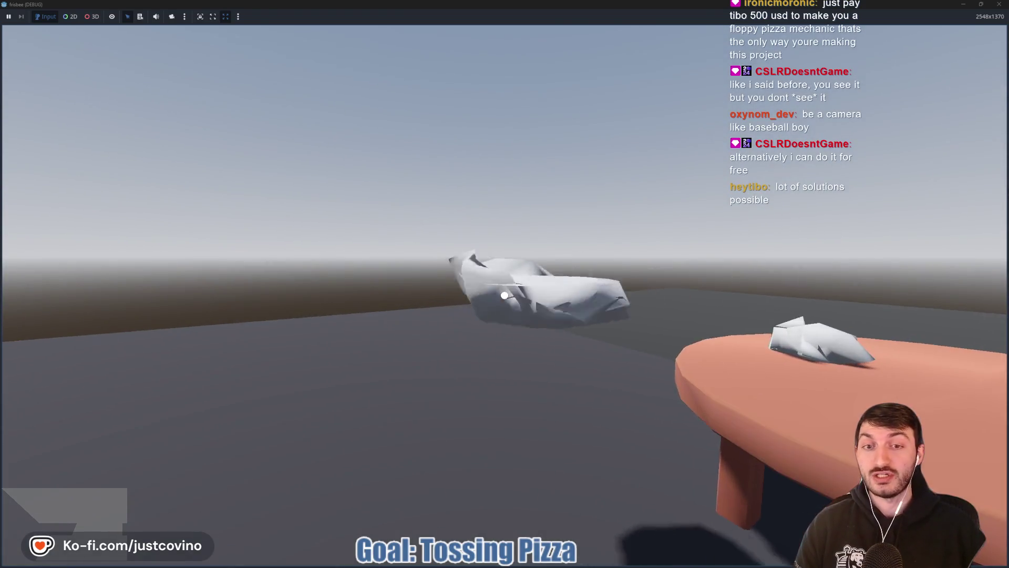
click(505, 294)
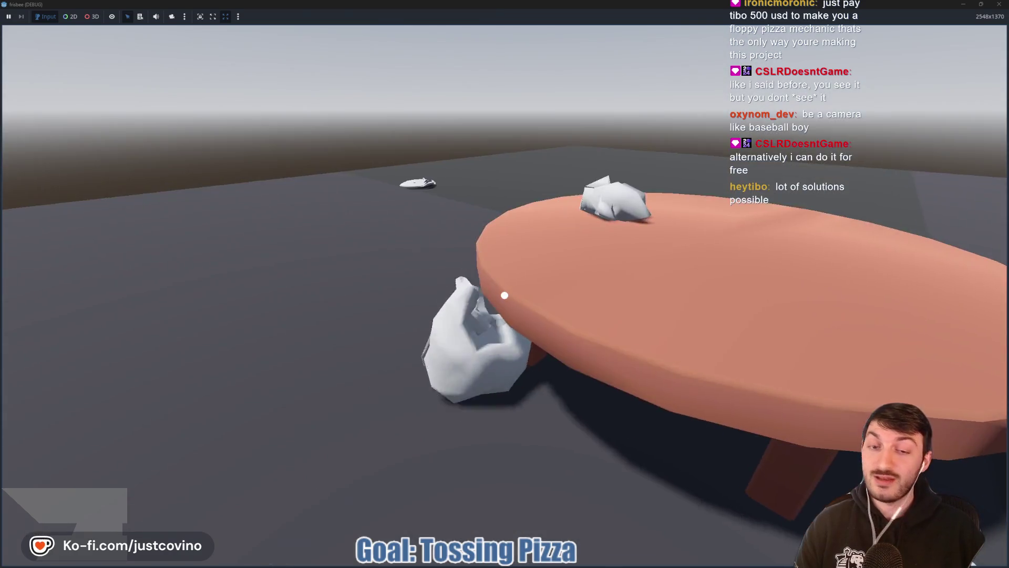
click(505, 295)
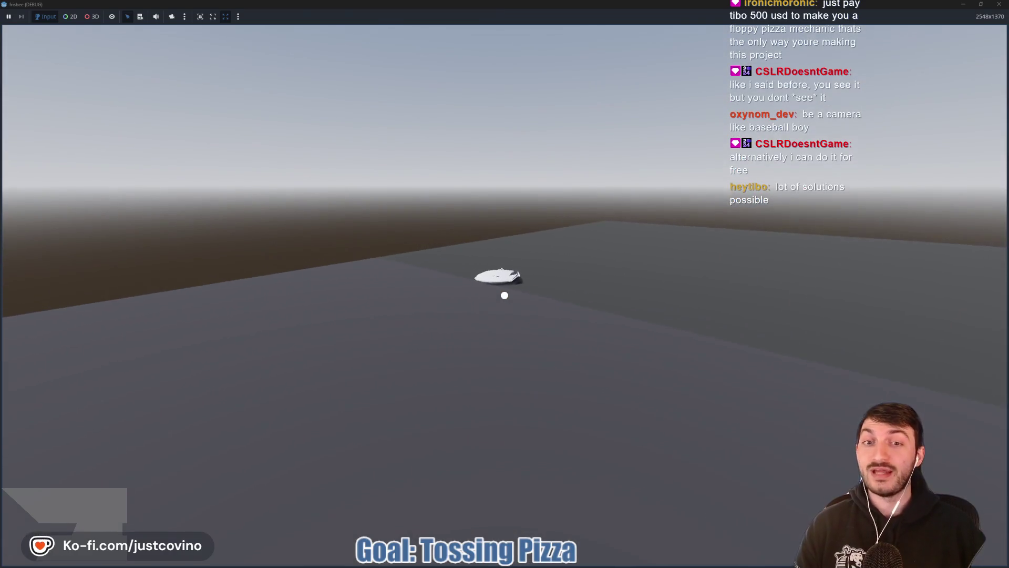
click(505, 295)
click(505, 295)
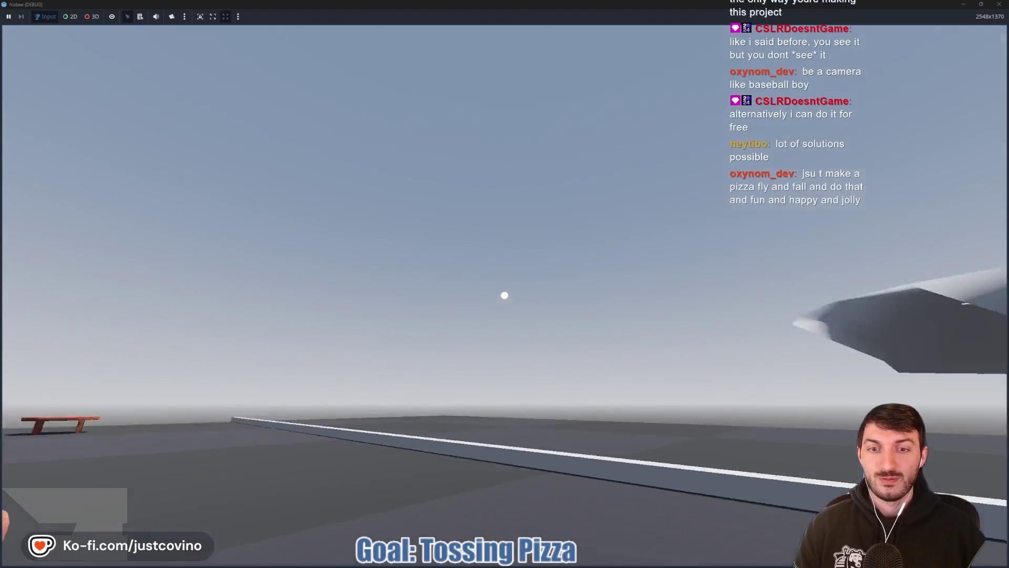
click(504, 294)
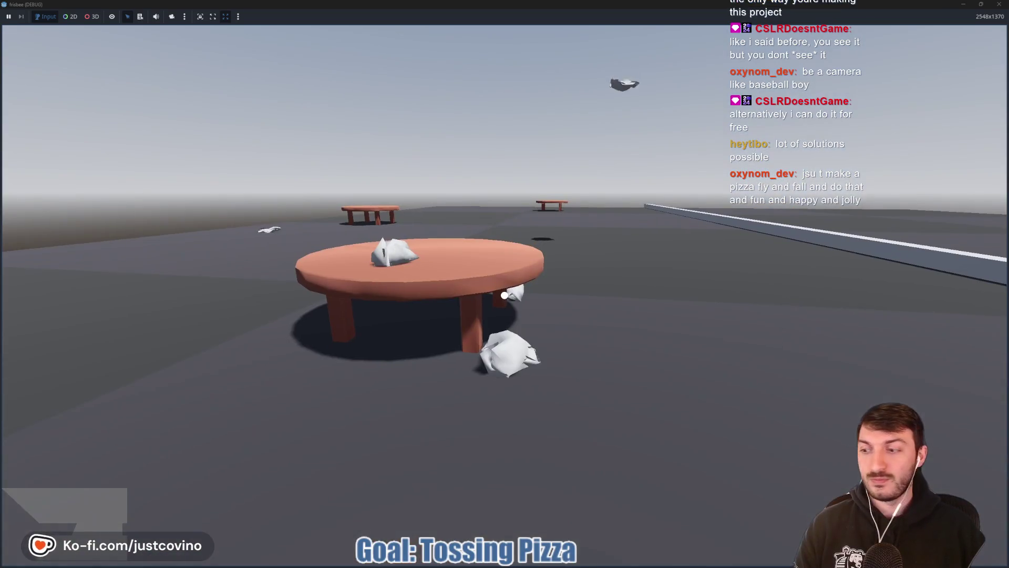
Step: Walk up to the round table and the pizza lying on the ground, then back away
key(w)
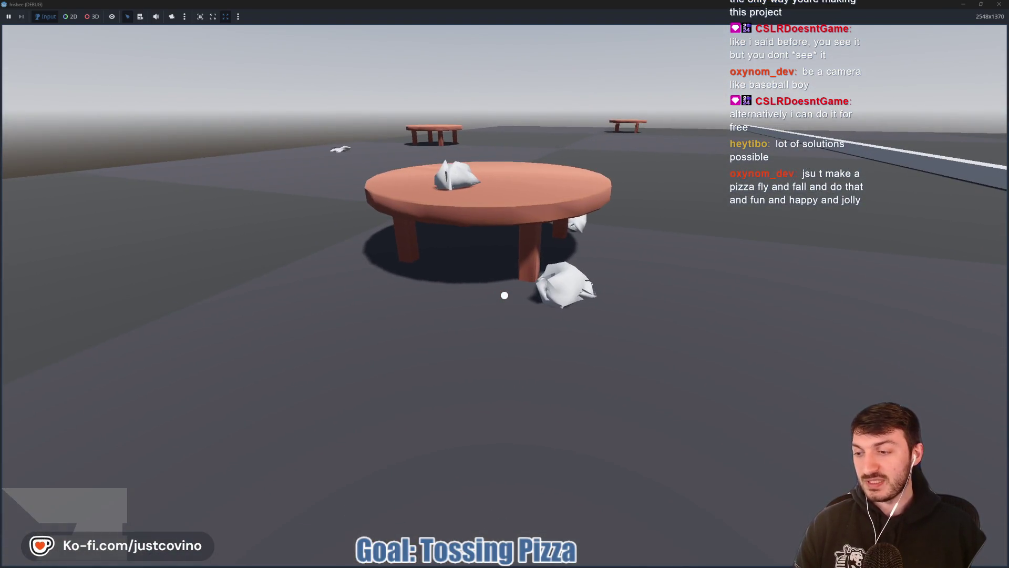
key(w)
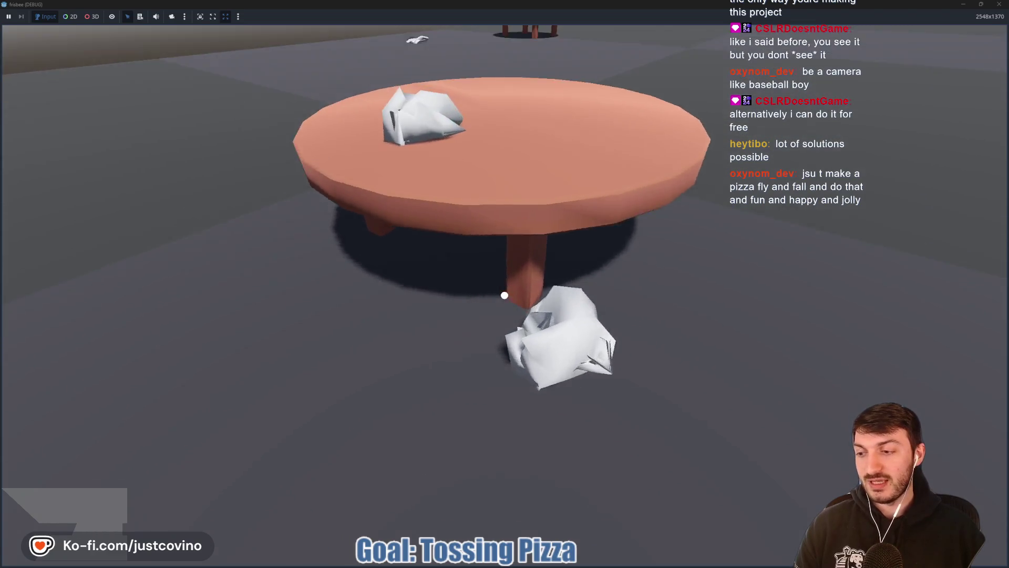
key(w)
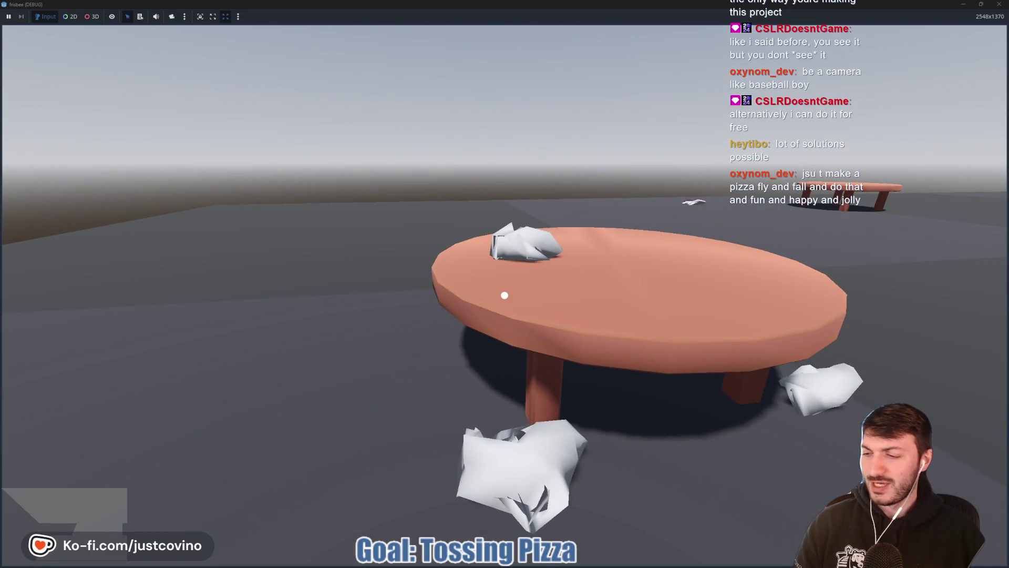
key(w)
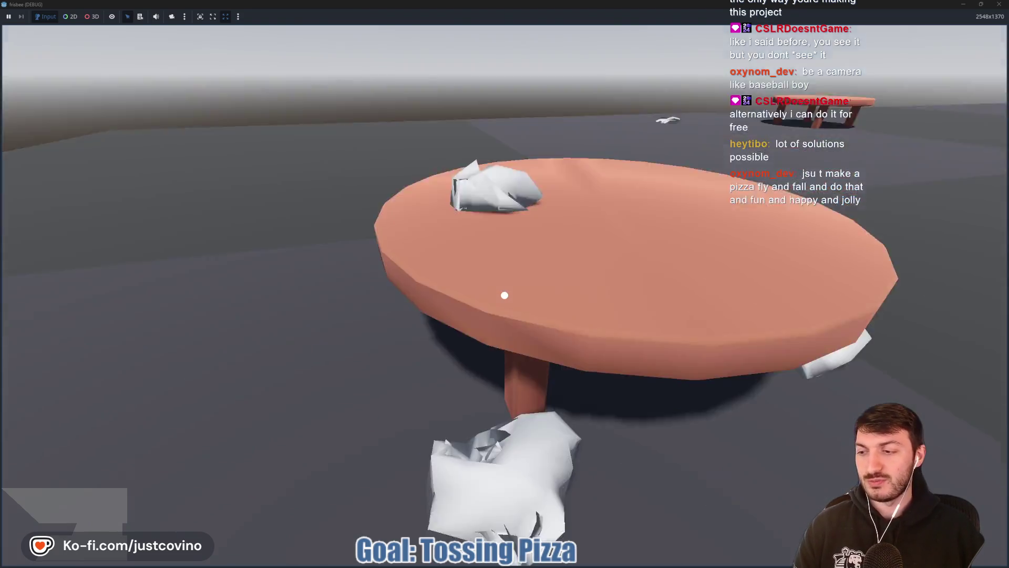
key(w)
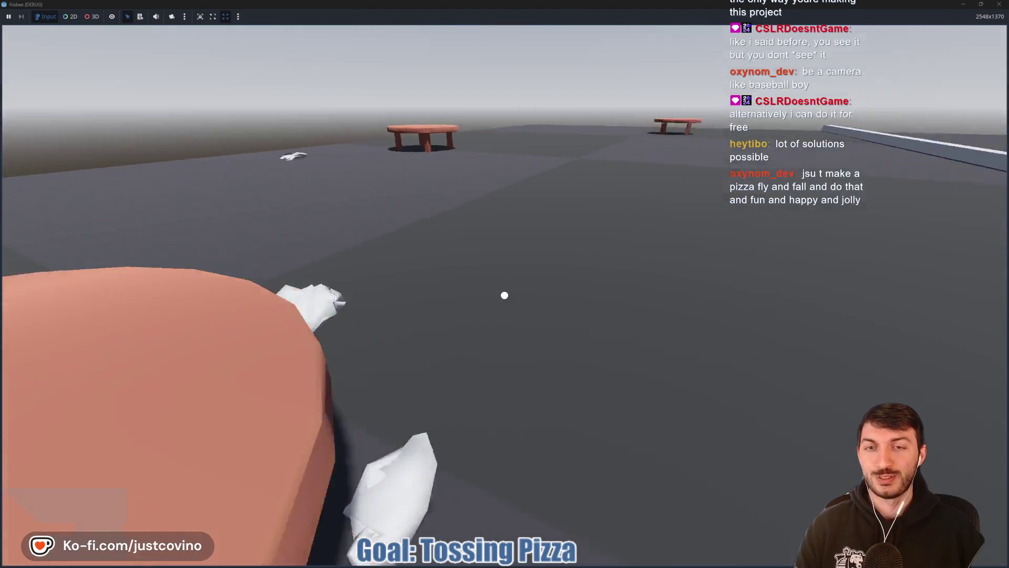
Step: Stop the running game and show the pizza scene in the 3D view
key(Escape)
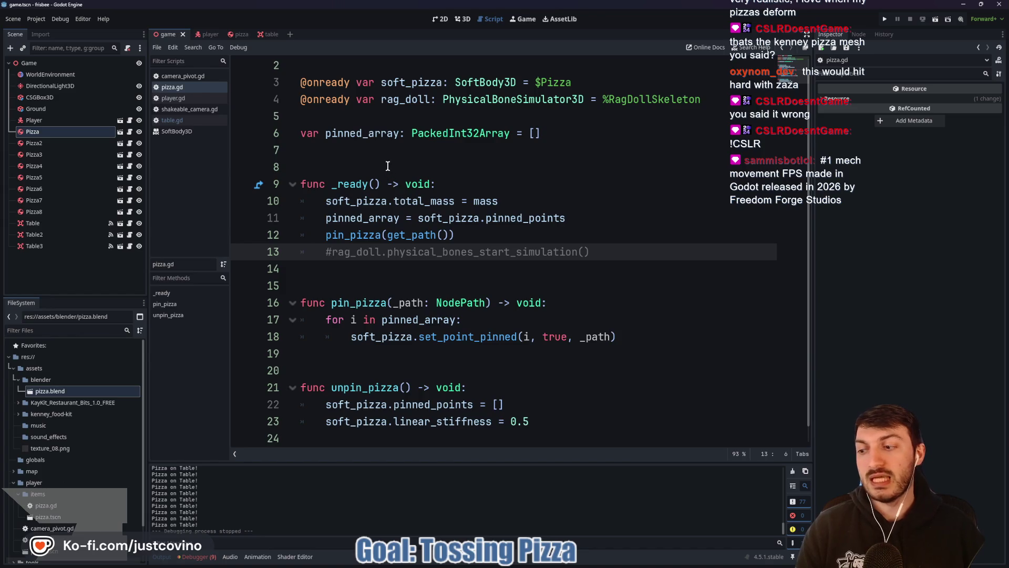
click(235, 34)
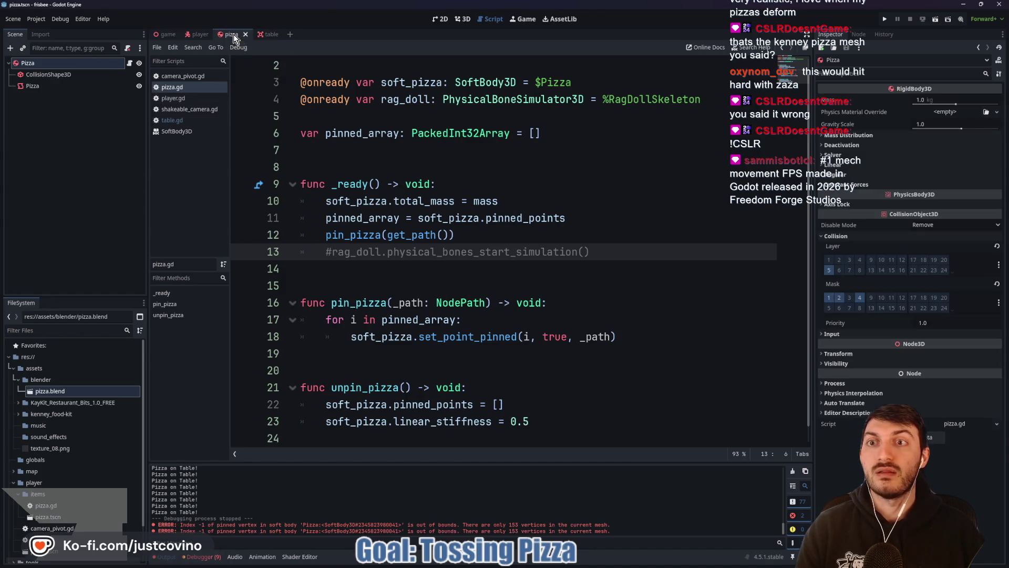
click(468, 17)
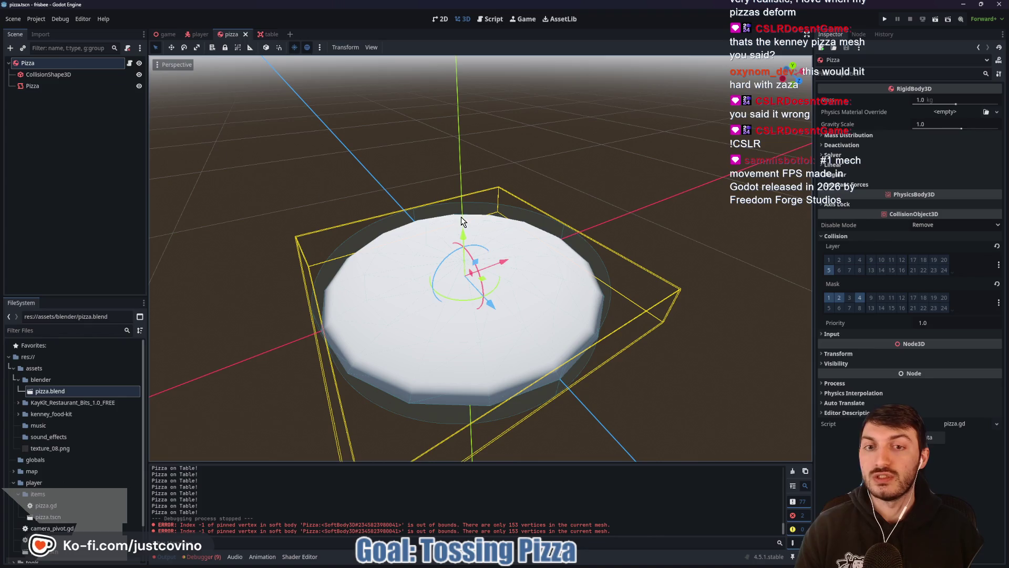
Step: Drag pizza.blend into the pizza scene showing only its textured mesh, then run the game scene with F5
scroll(462, 221, down, 4)
drag(45, 394, 470, 271)
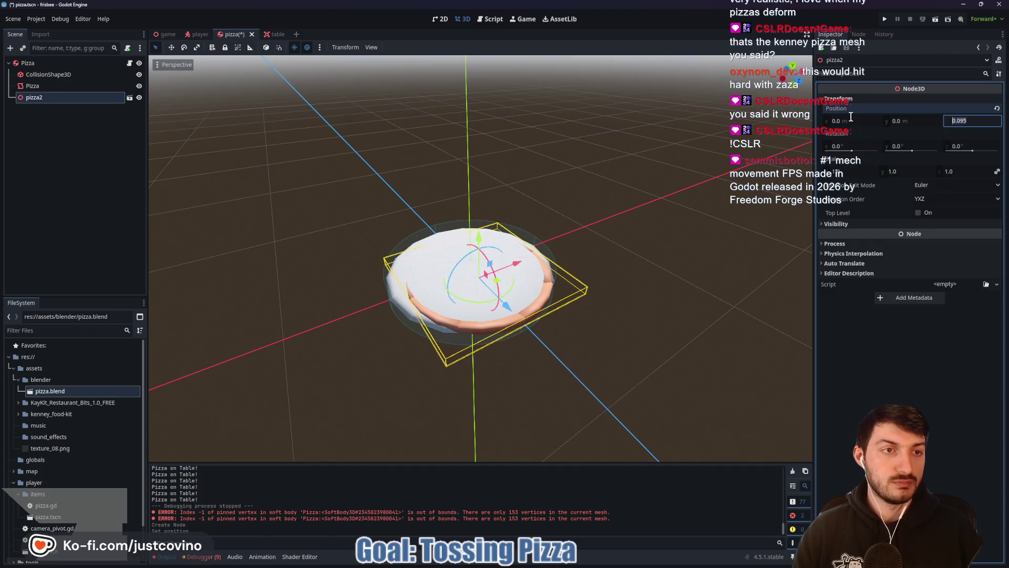
click(139, 97)
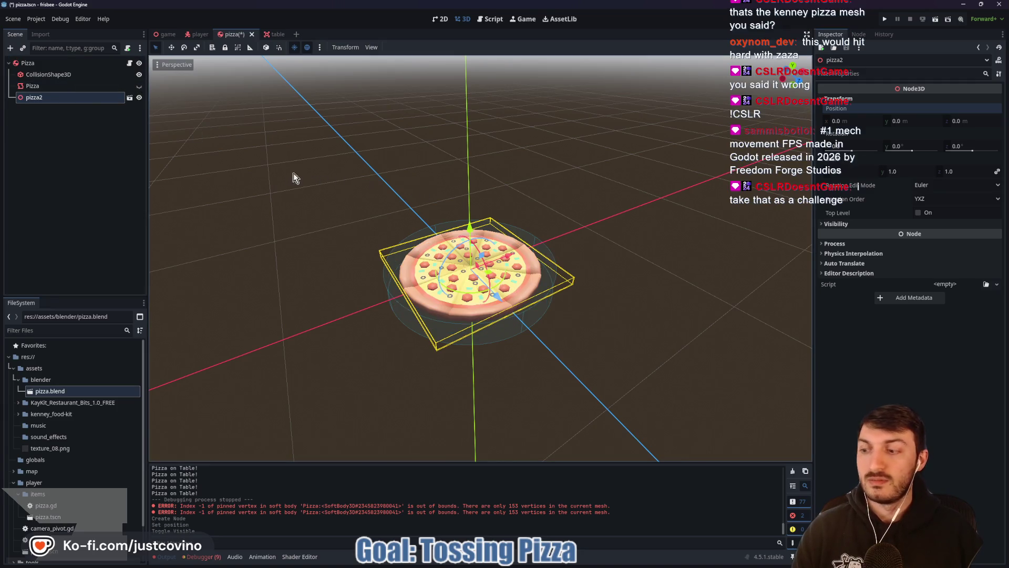
click(166, 35)
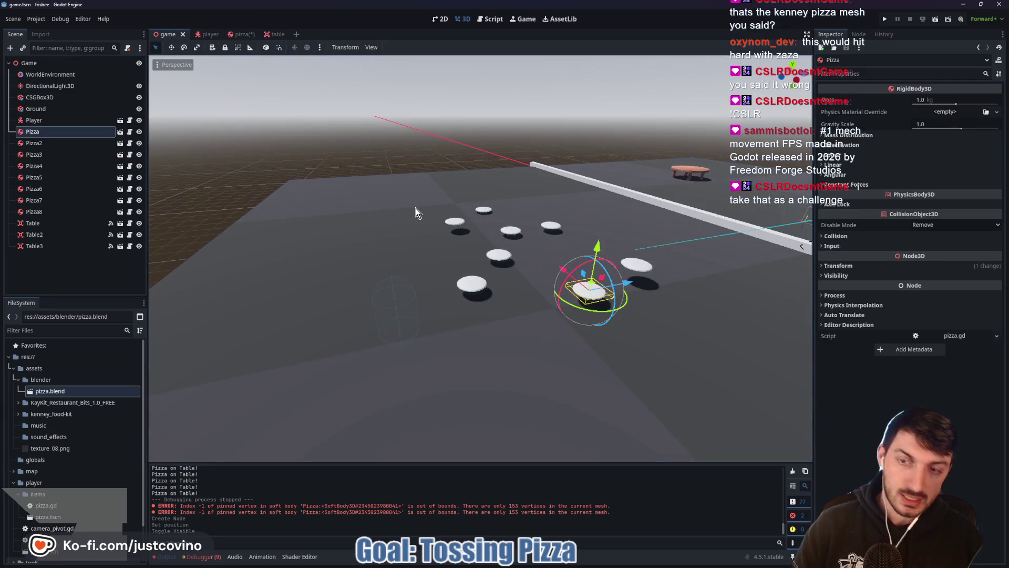
key(F5)
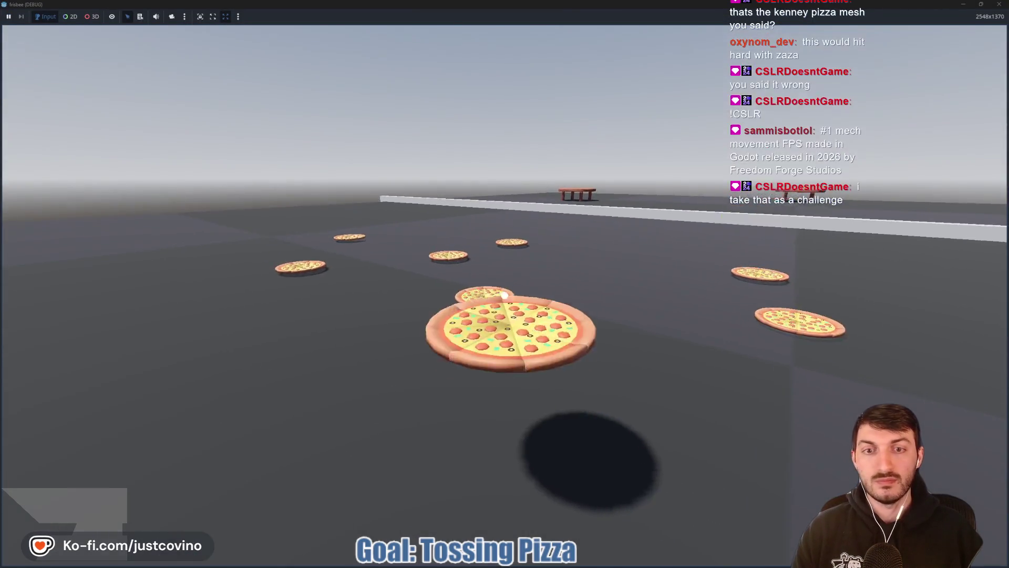
Step: Grab and toss a pizza, then pick it up off the floor and drop it onto the tabletop
click(504, 295)
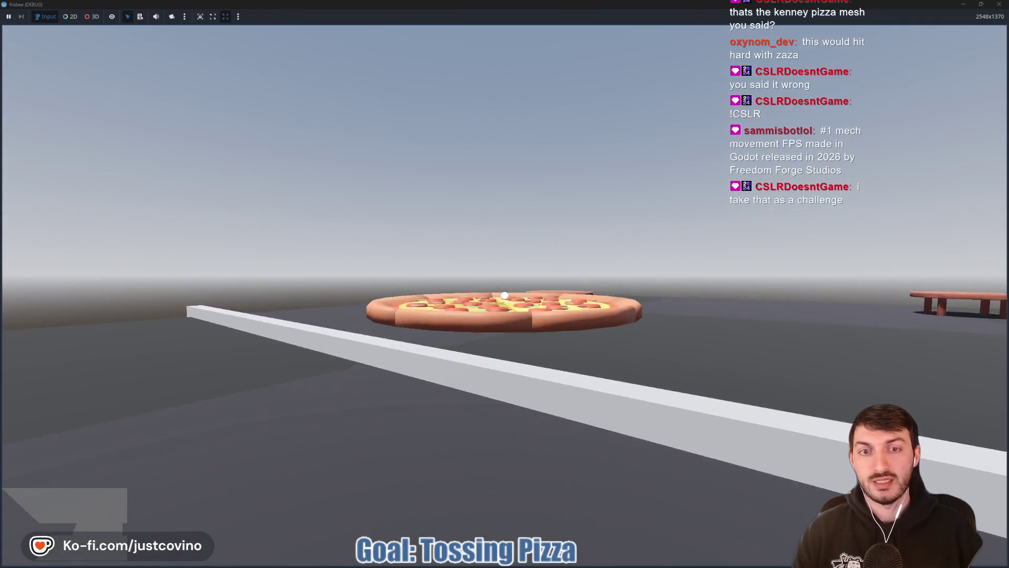
click(504, 295)
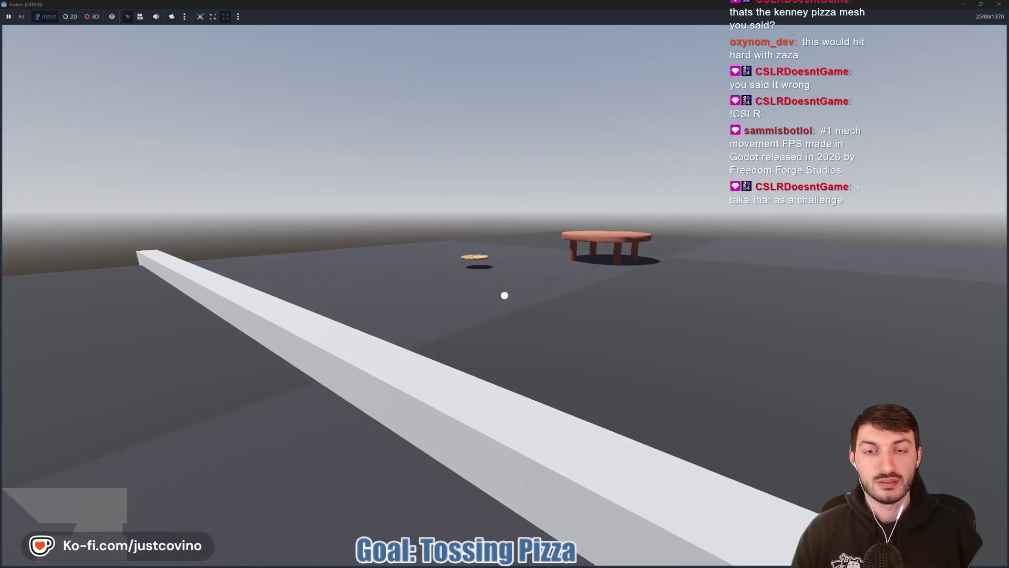
key(w)
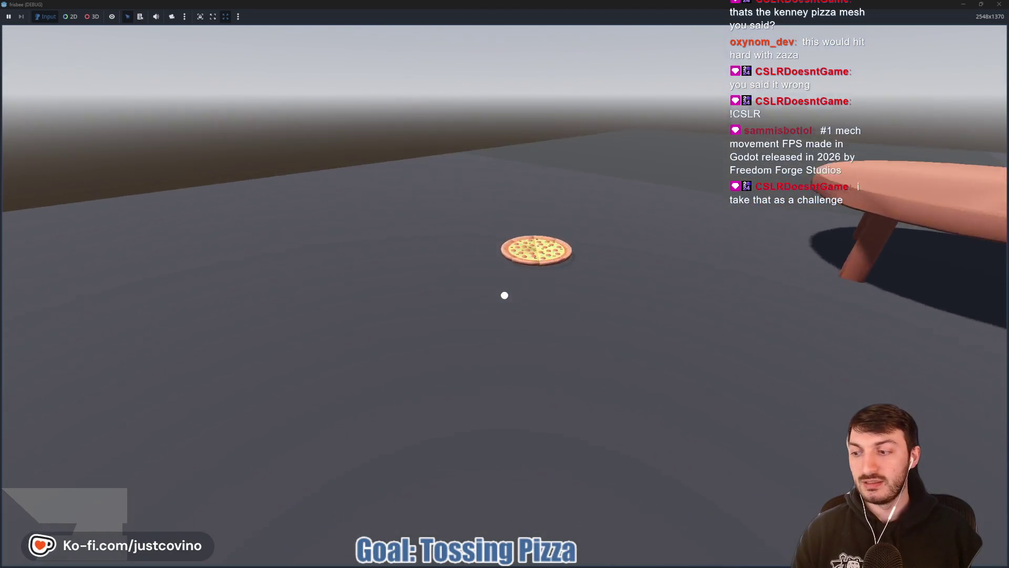
key(w)
click(504, 295)
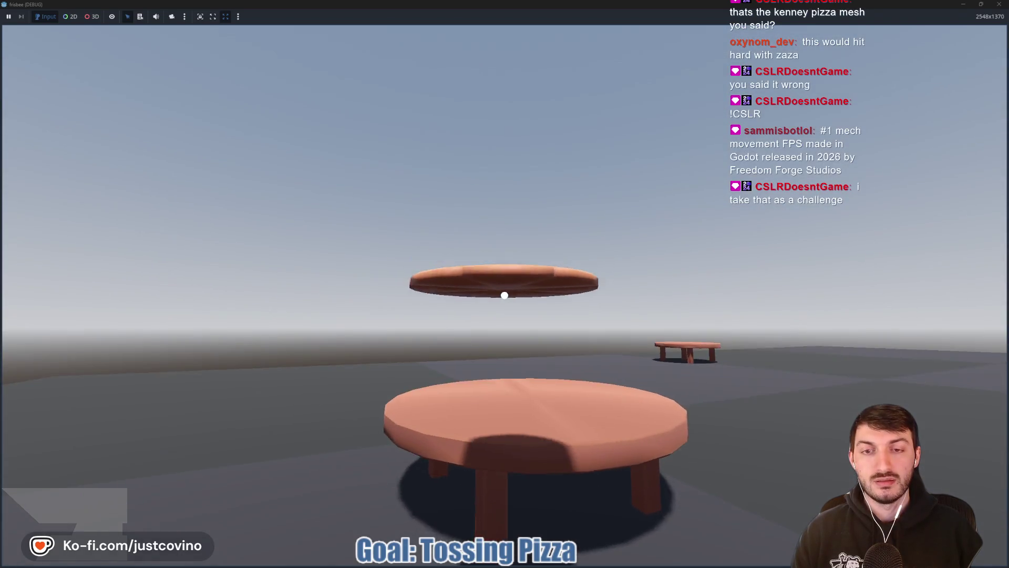
key(w)
click(505, 295)
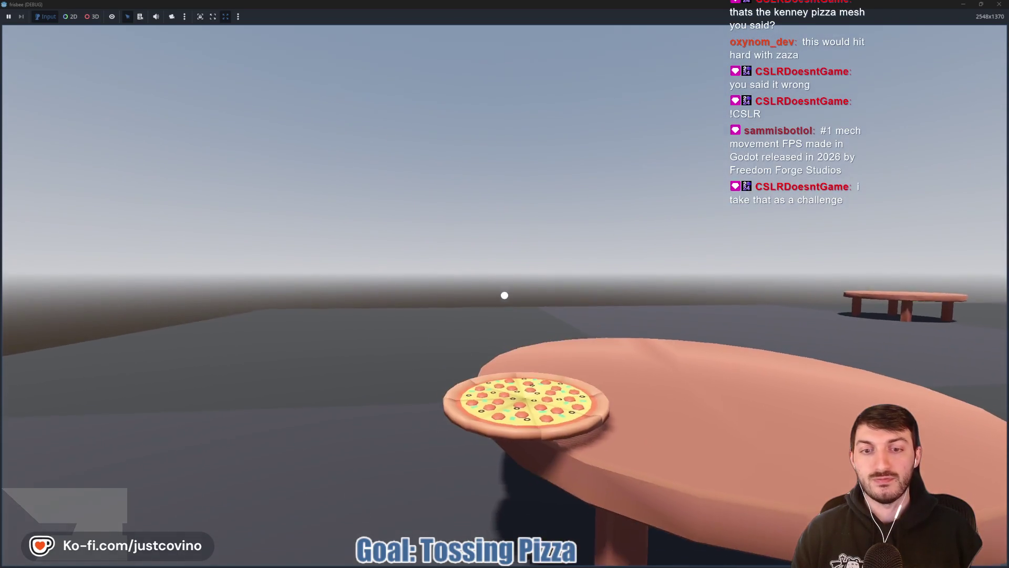
Step: Fetch another pizza from the floor, carry it to the tables, and throw and drop it onto the table
key(s)
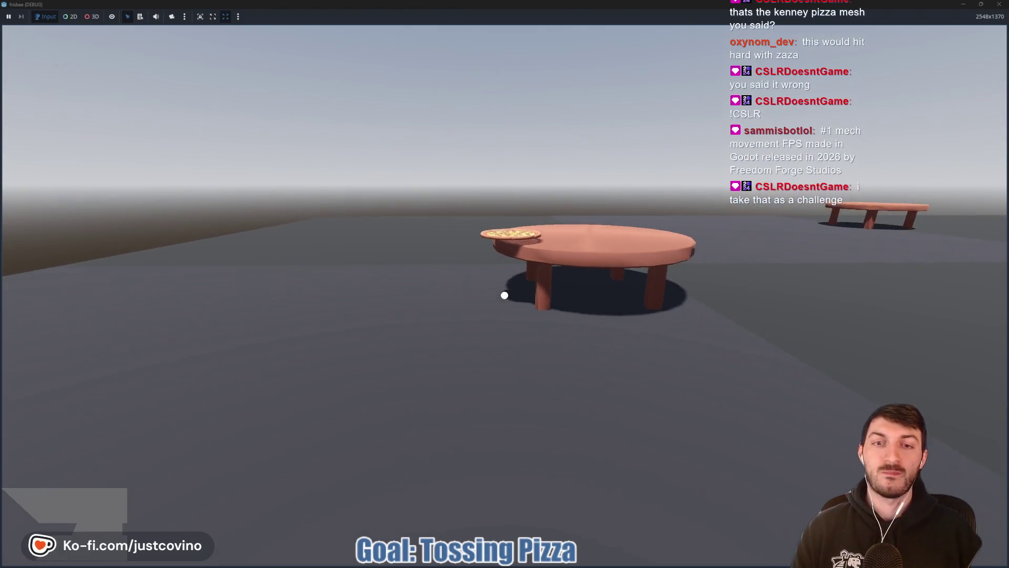
key(s)
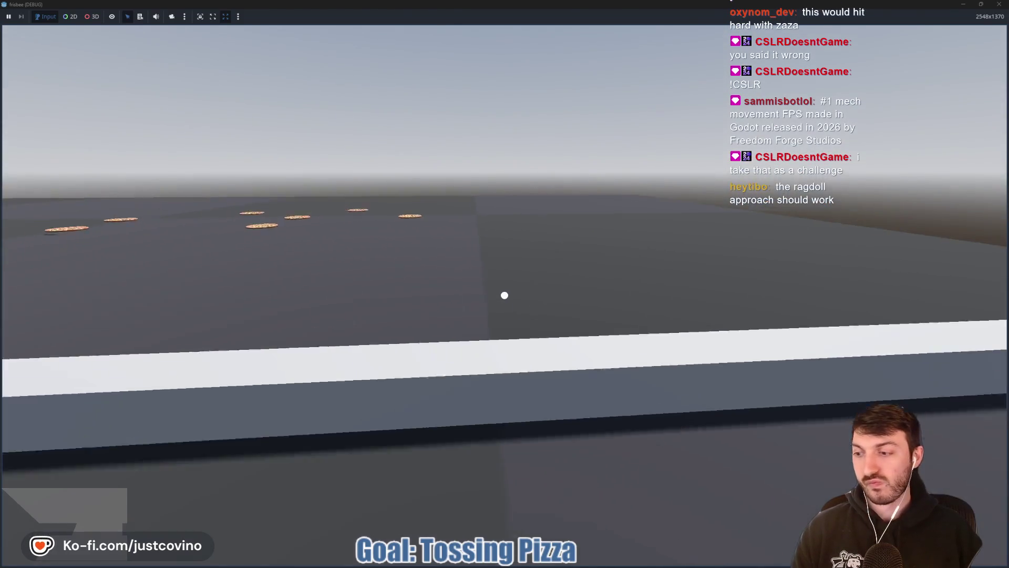
key(w)
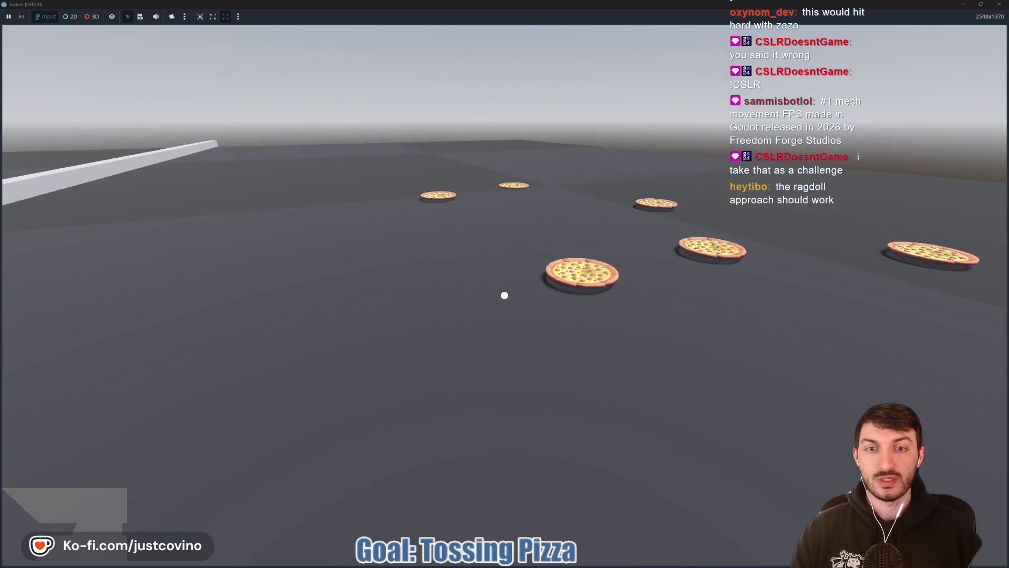
click(504, 295)
key(w)
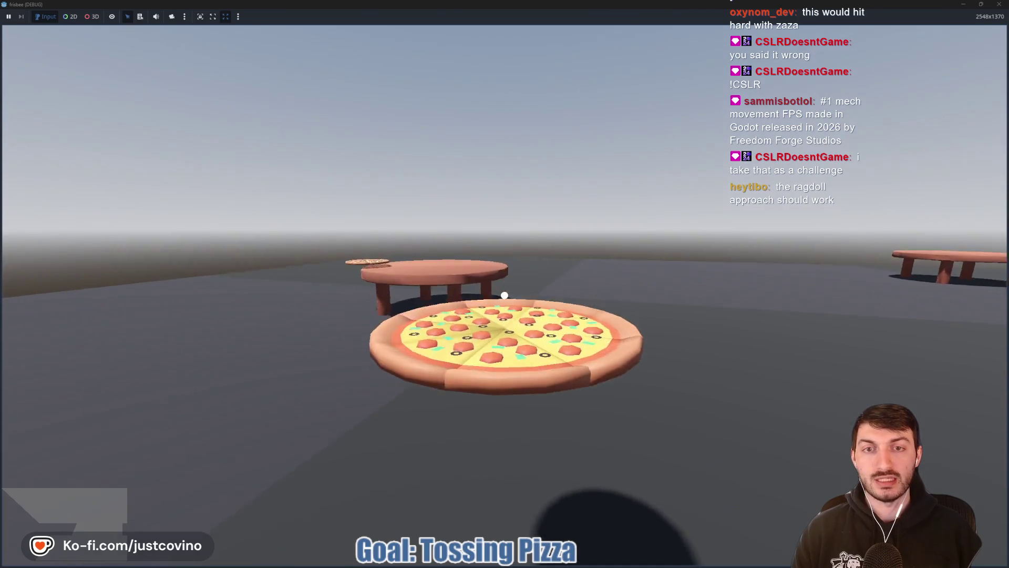
click(505, 295)
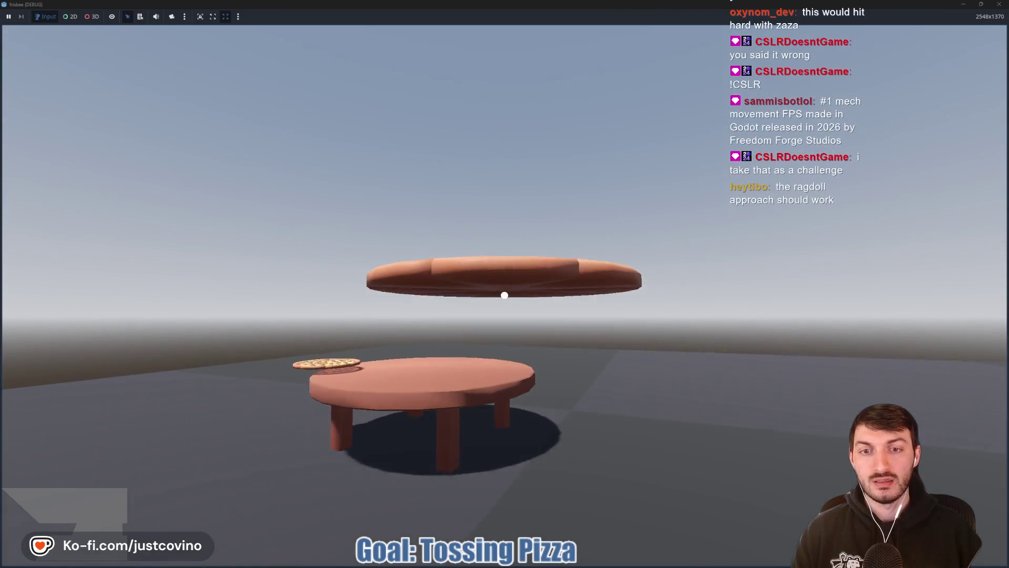
click(504, 294)
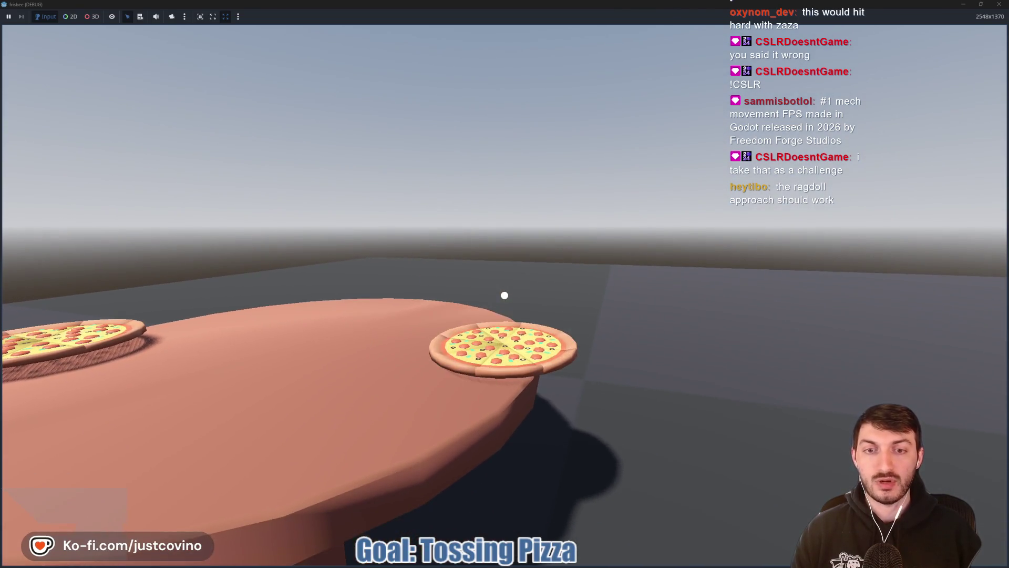
Step: Stop the game, reopen the pizza scene and enable Editable Children on pizza2
key(s)
key(F8)
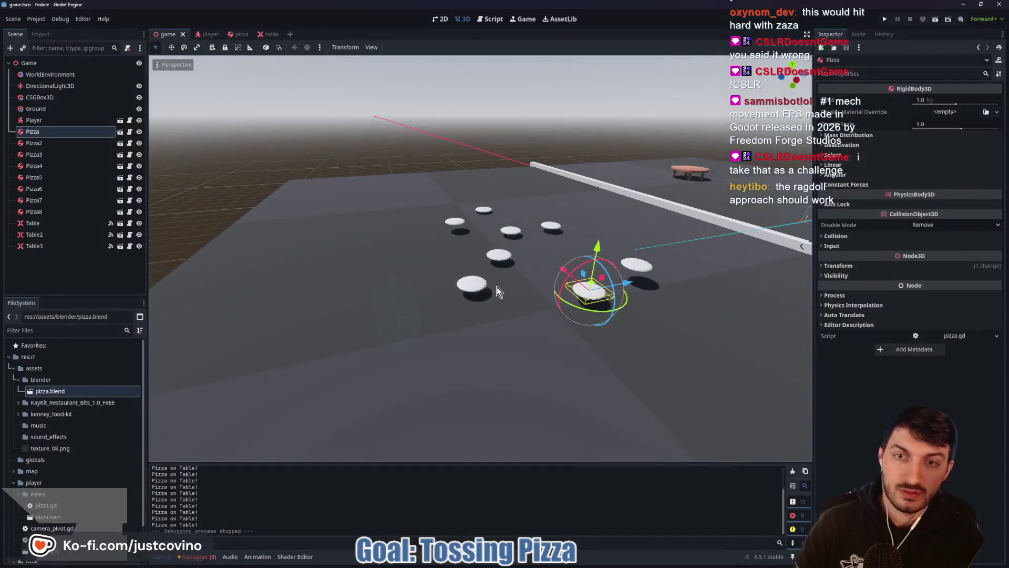
click(242, 34)
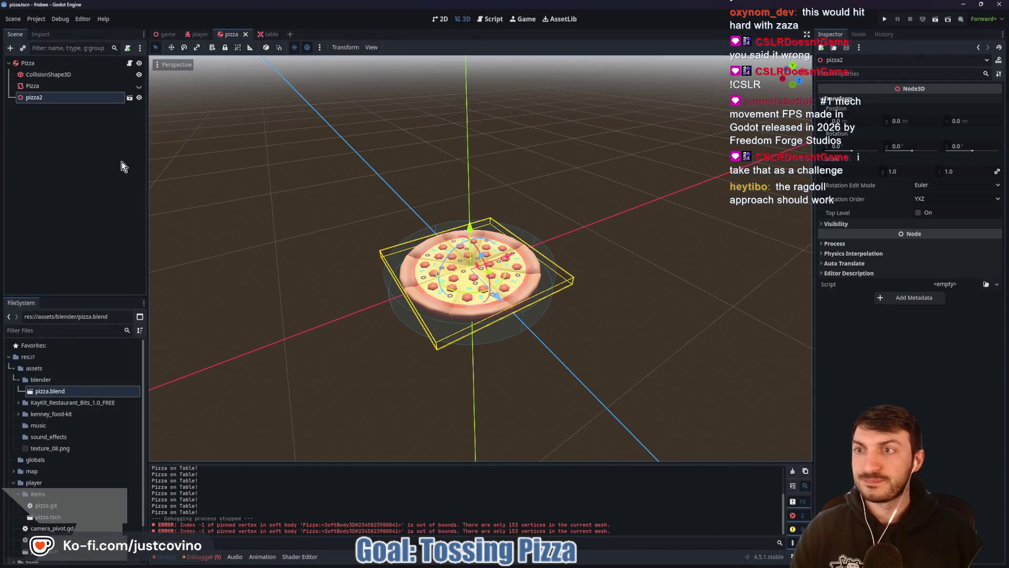
right_click(53, 96)
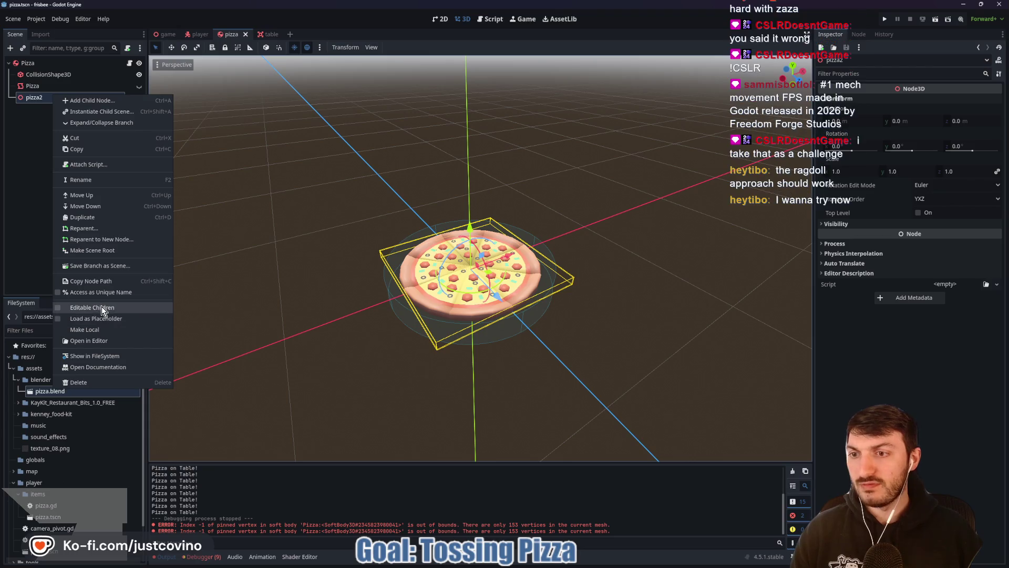
click(102, 307)
Step: Select pizza2's Skeleton3D node, inspect it from an angled side view, then switch to pizza.blend in Blender
click(50, 155)
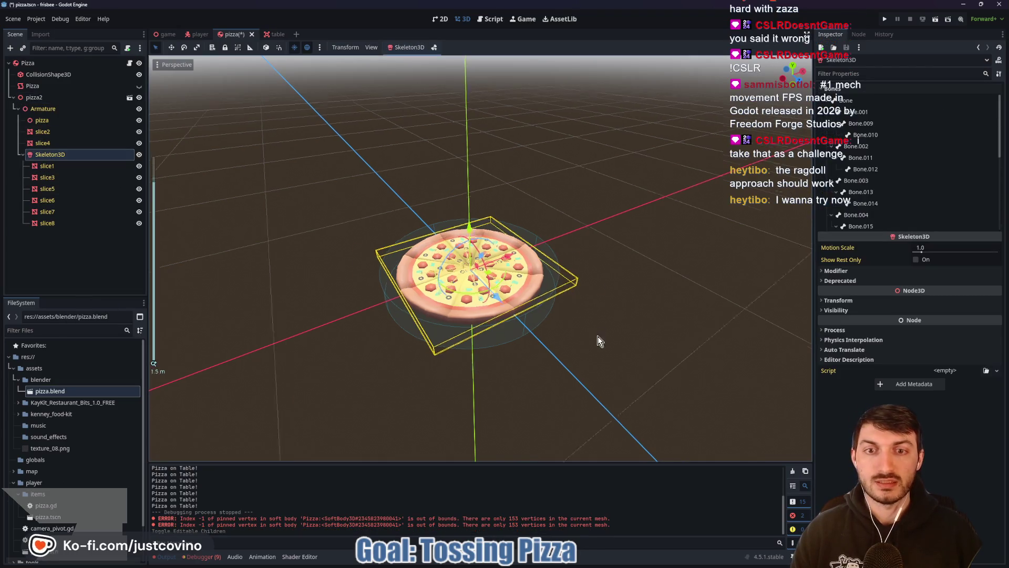
scroll(585, 264, up, 5)
scroll(585, 289, down, 5)
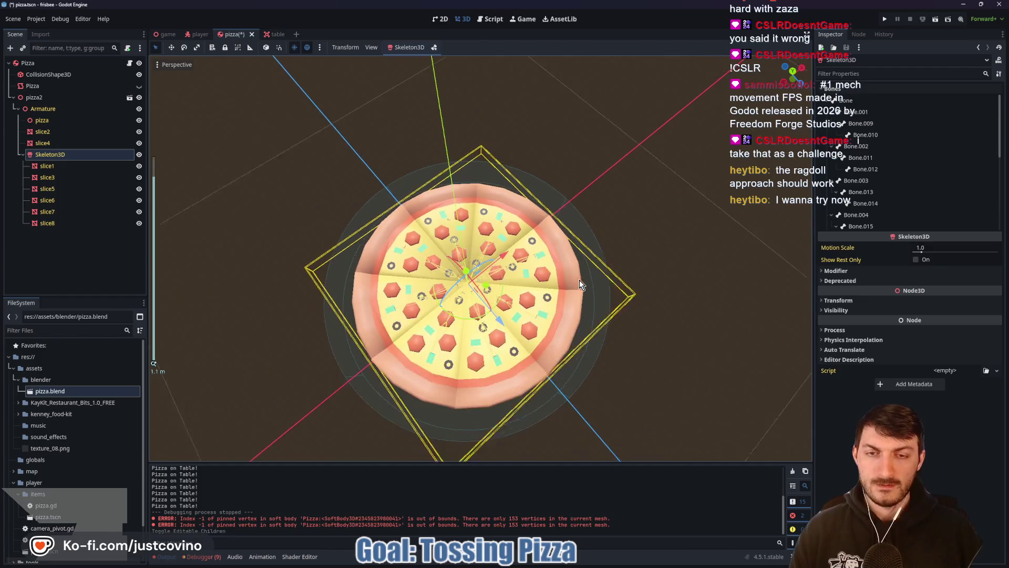
mouse_move(579, 280)
mouse_down()
mouse_move(597, 285)
mouse_move(548, 231)
mouse_move(566, 124)
mouse_move(567, 218)
mouse_up()
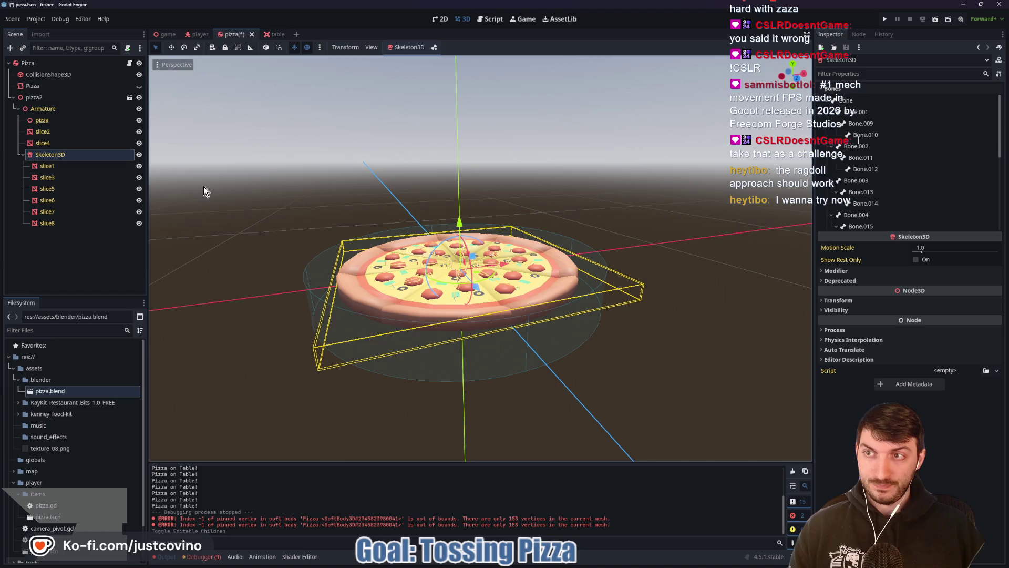
click(592, 558)
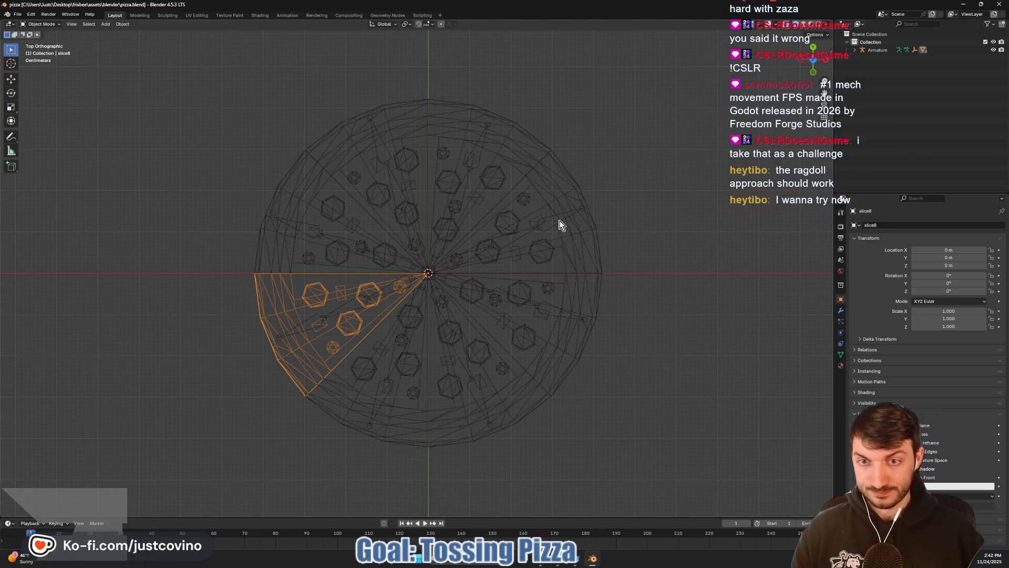
Step: Select slice1 through slice8 in the Outliner and join them into one mesh with Ctrl+J
drag(664, 309, 672, 281)
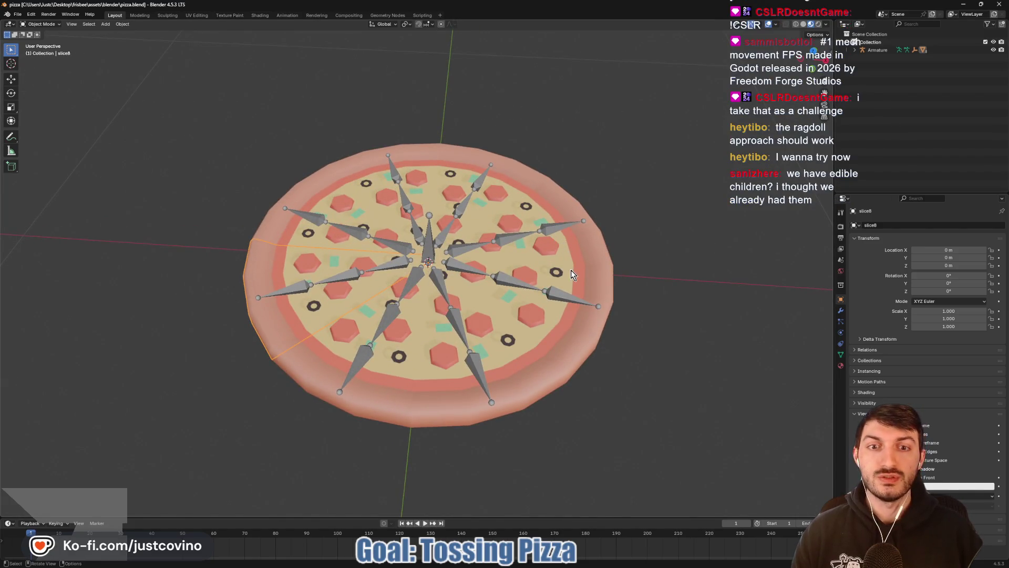
click(597, 253)
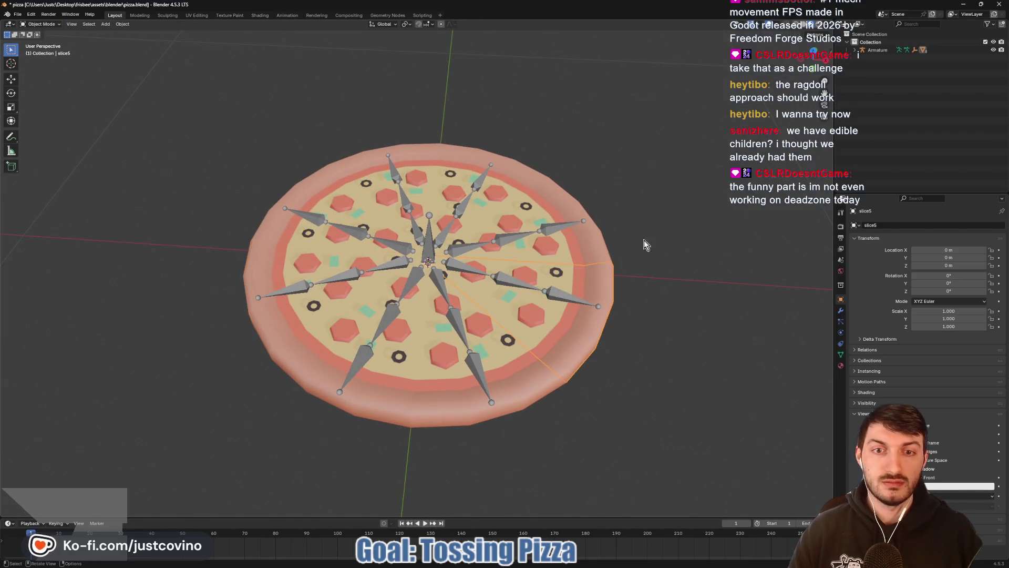
click(854, 50)
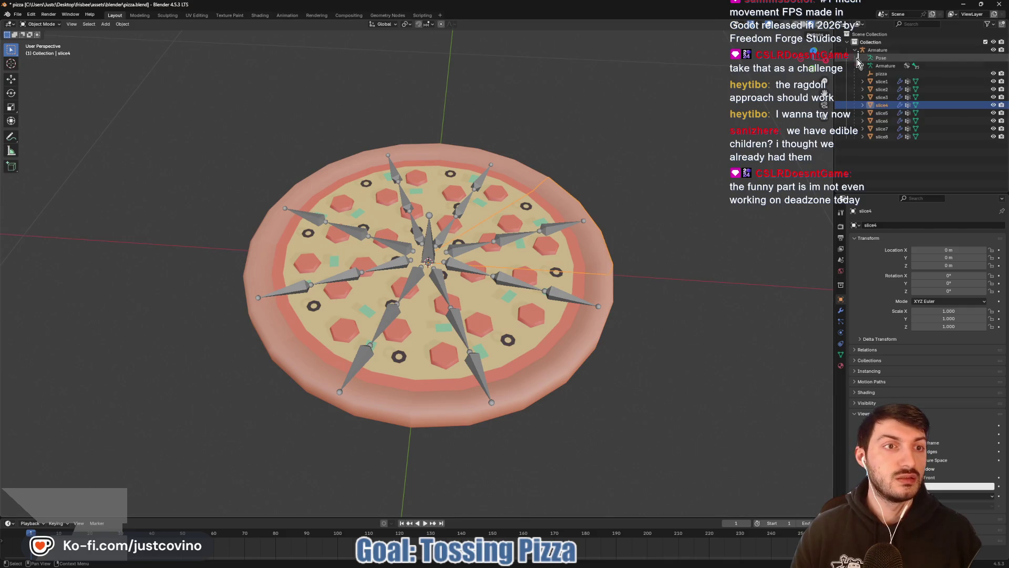
click(883, 82)
shift+click(882, 137)
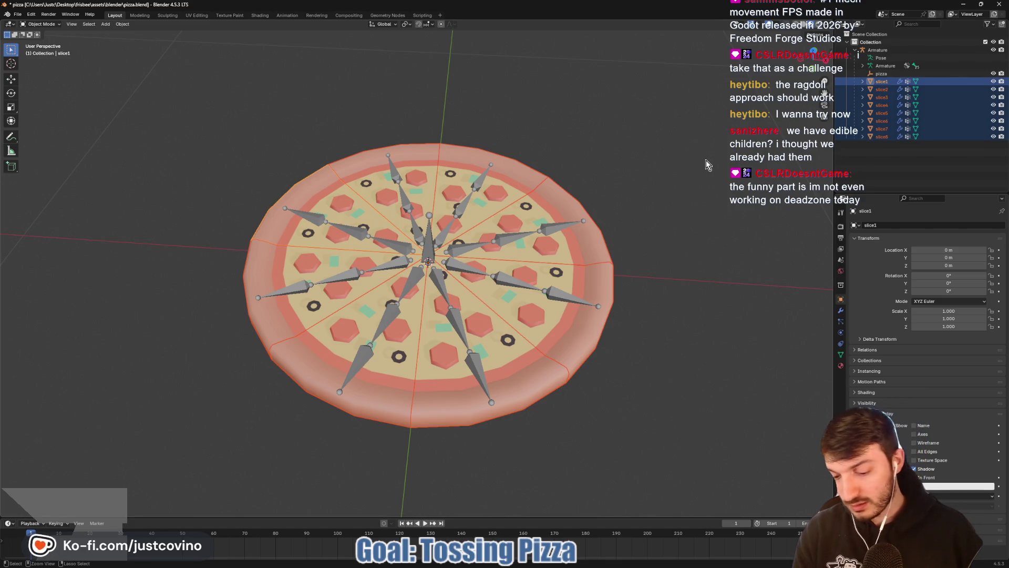
key(ctrl+j)
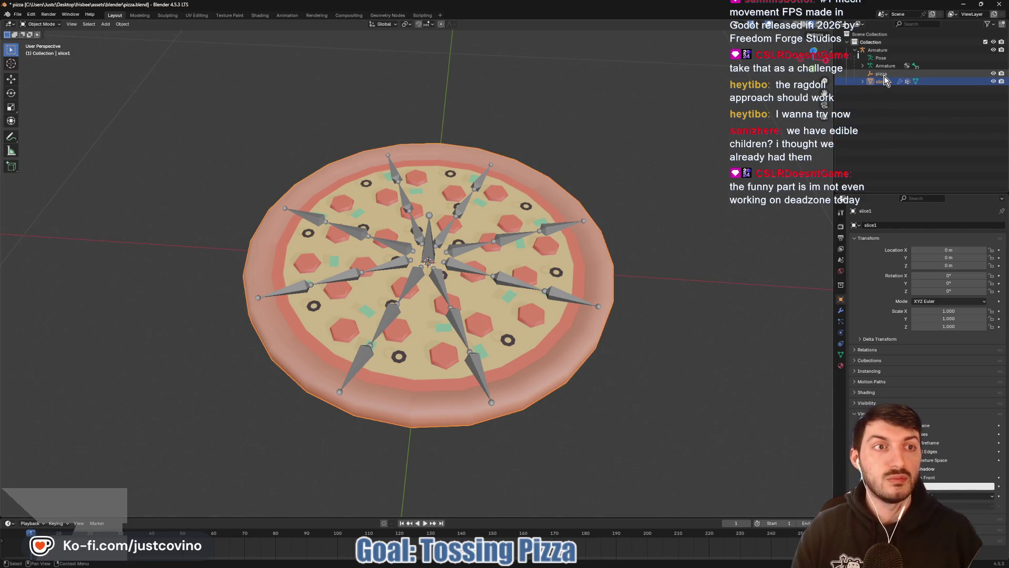
Step: Select the Armature, enter Pose Mode, pick Bone.024, and add slice1 to the selection
ctrl+click(882, 74)
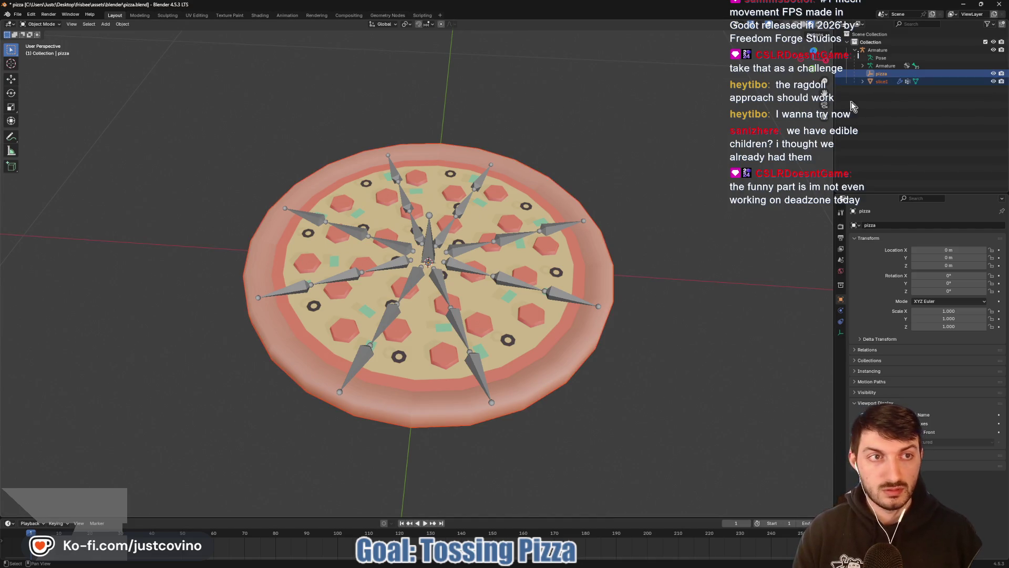
click(711, 159)
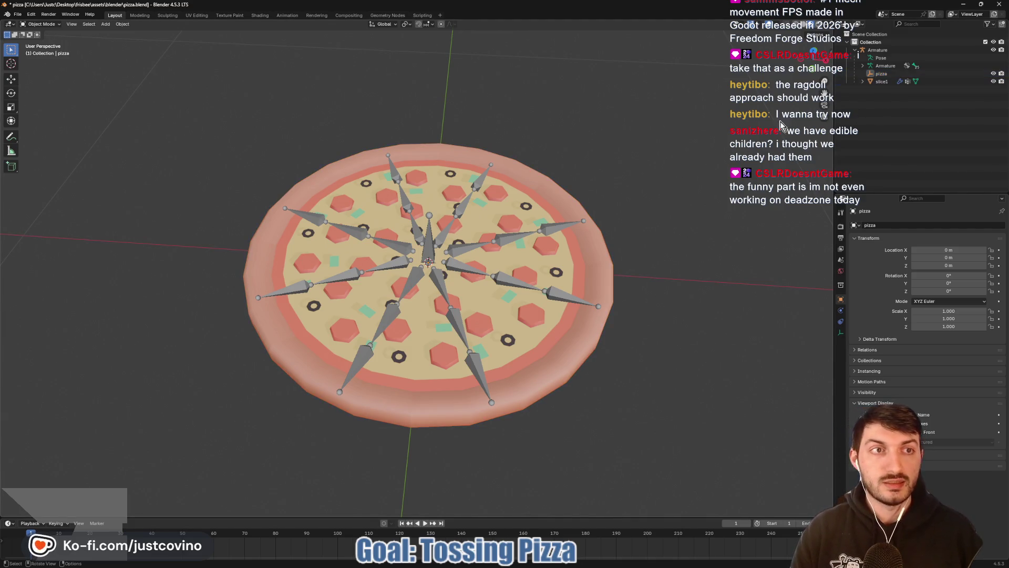
click(503, 242)
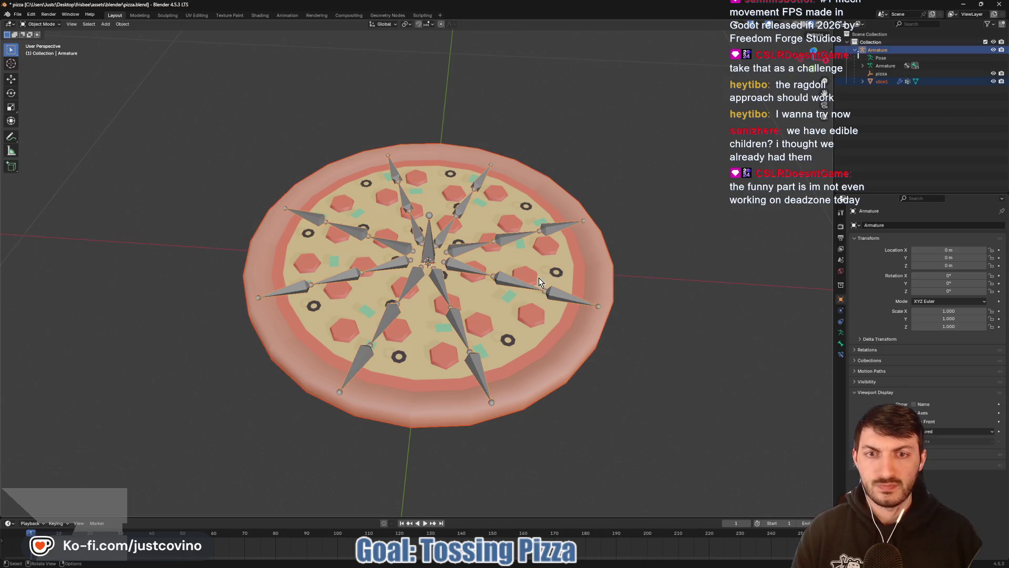
key(ctrl+Tab)
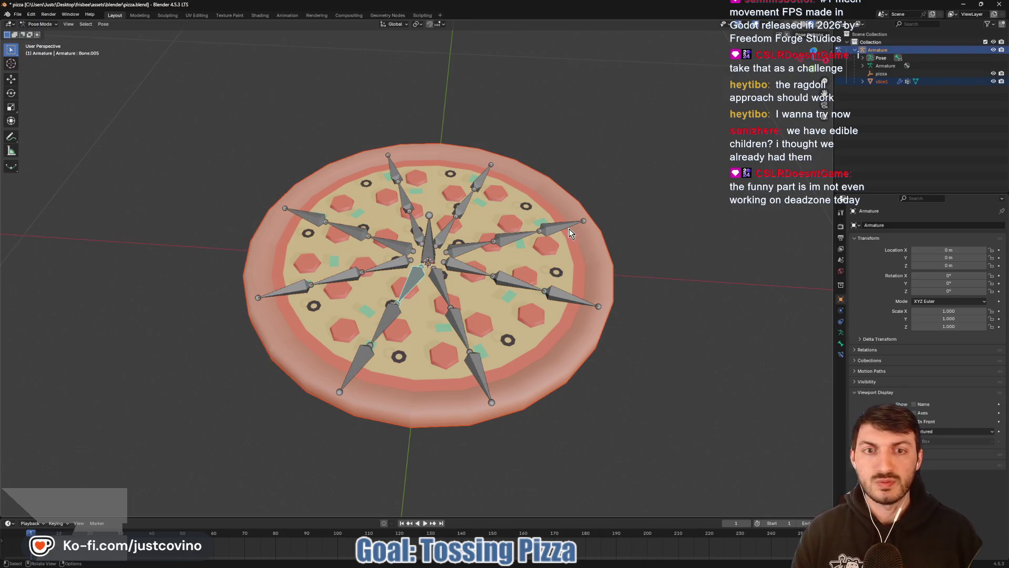
click(559, 226)
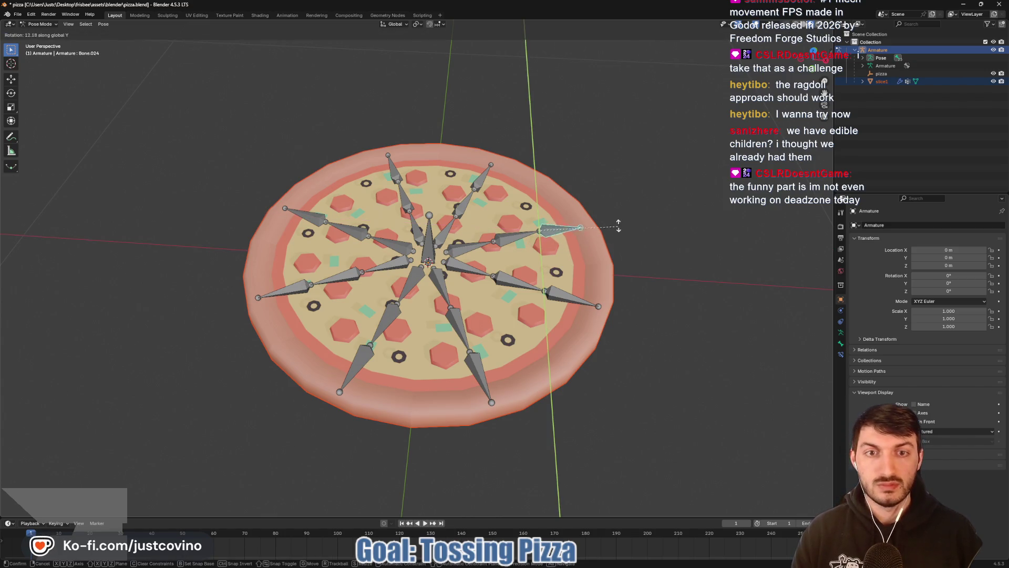
click(882, 74)
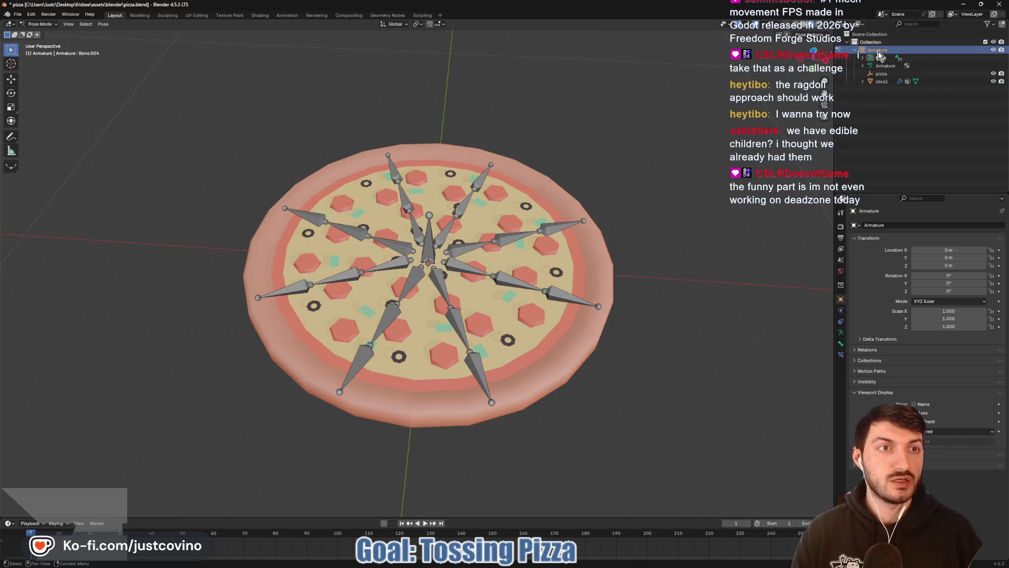
ctrl+click(882, 81)
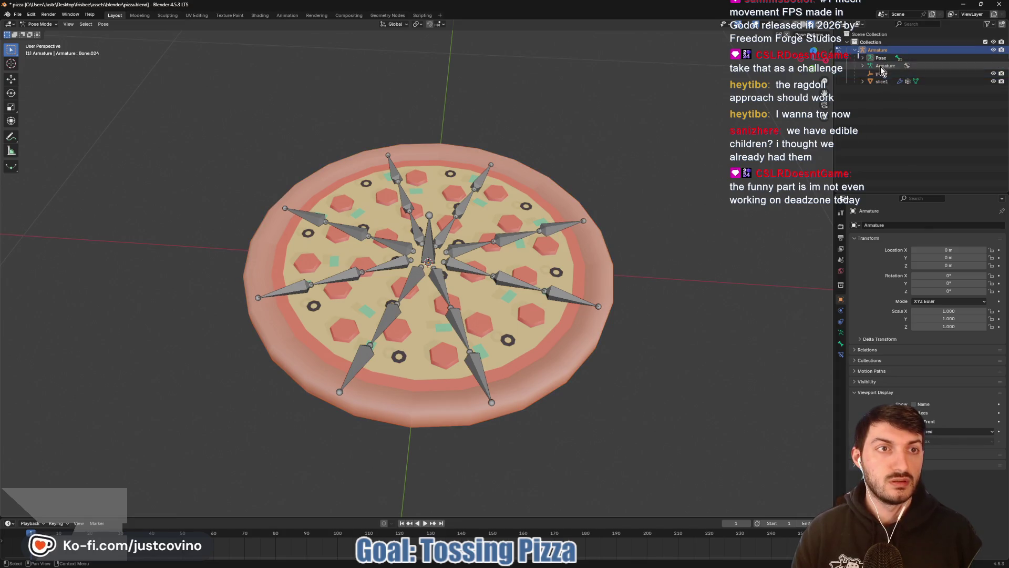
Step: Parent the pizza to the bones with automatic weights and test by rotating a bone on Y
key(ctrl+p)
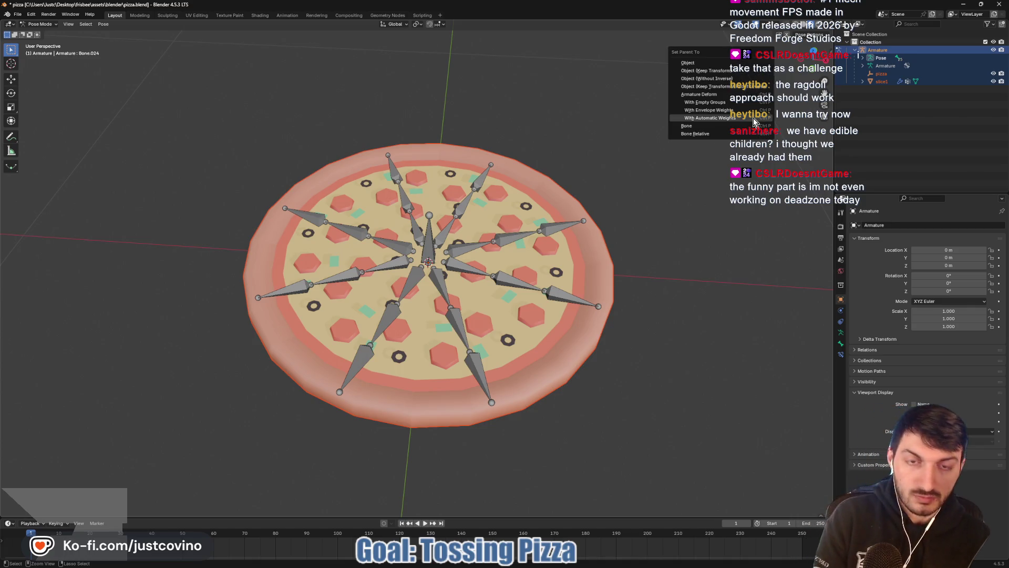
click(753, 118)
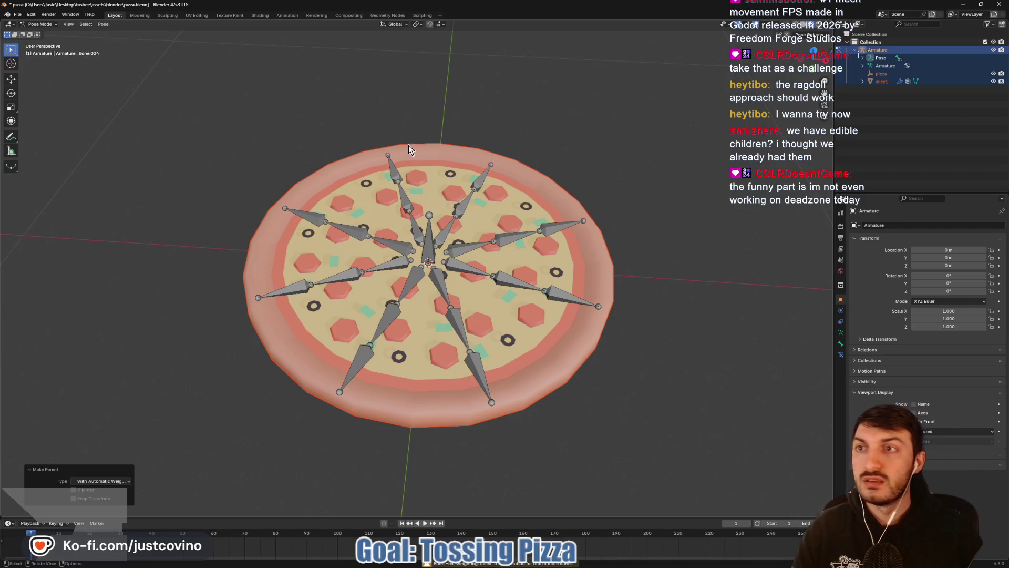
click(562, 295)
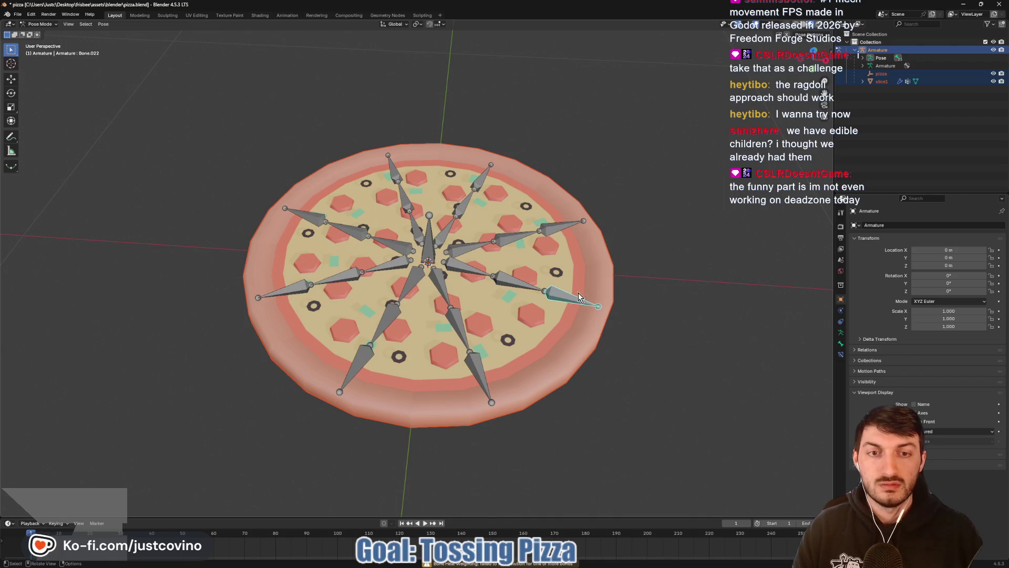
key(r)
key(y)
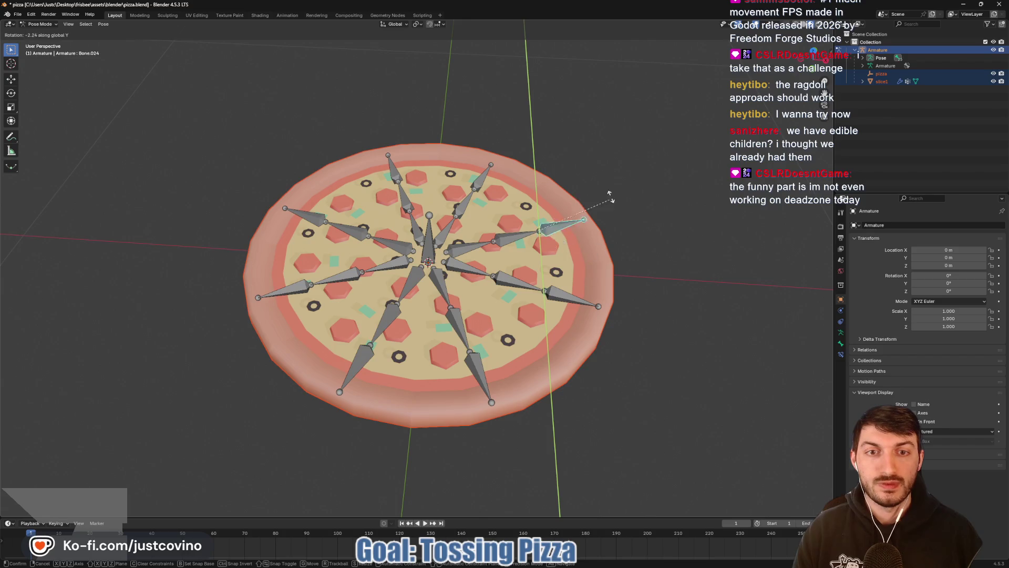
click(599, 236)
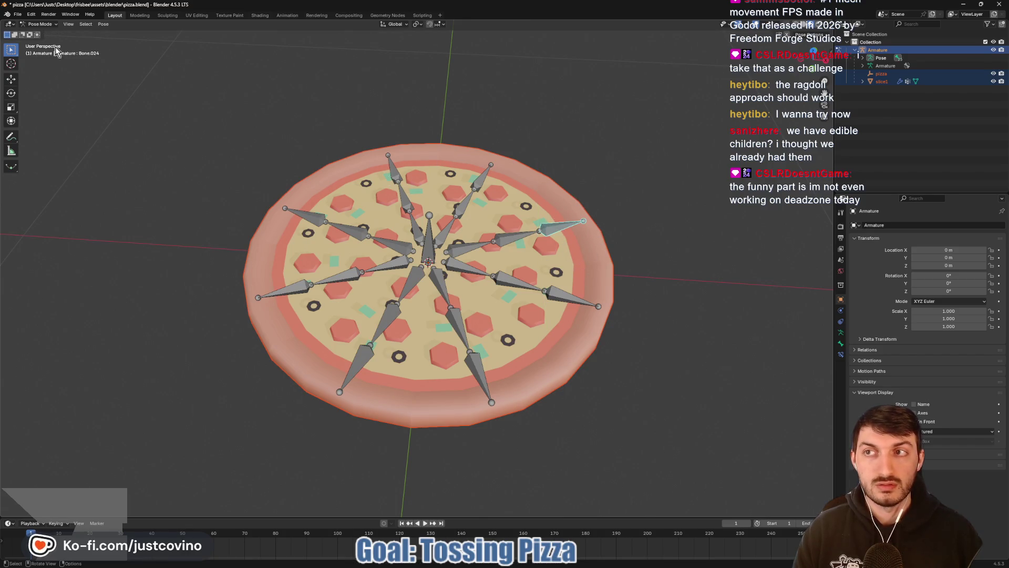
Step: Delete the leftover pizza object and bind slice1 to the Armature with automatic weights
key(ctrl+Tab)
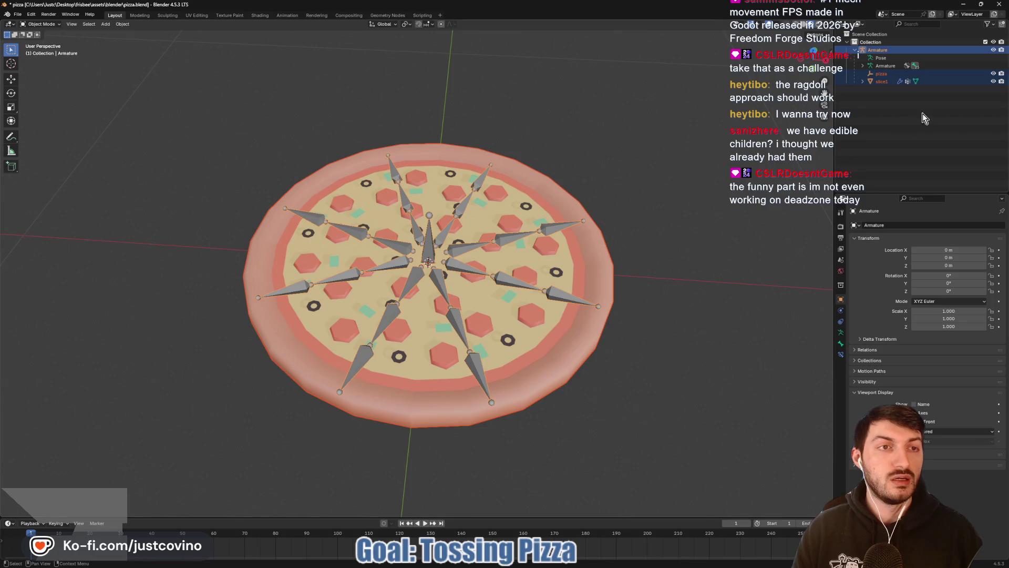
click(882, 74)
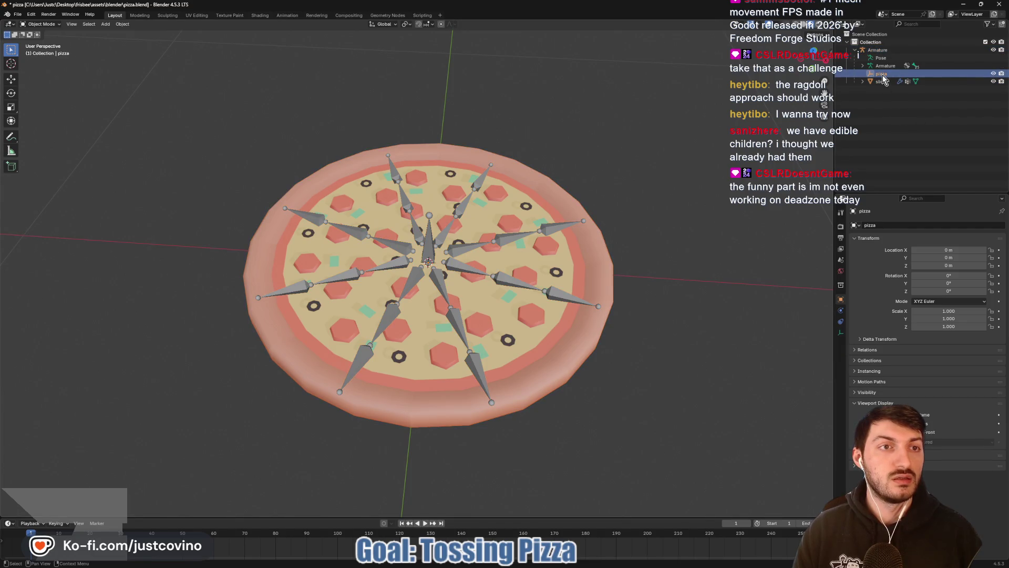
key(Delete)
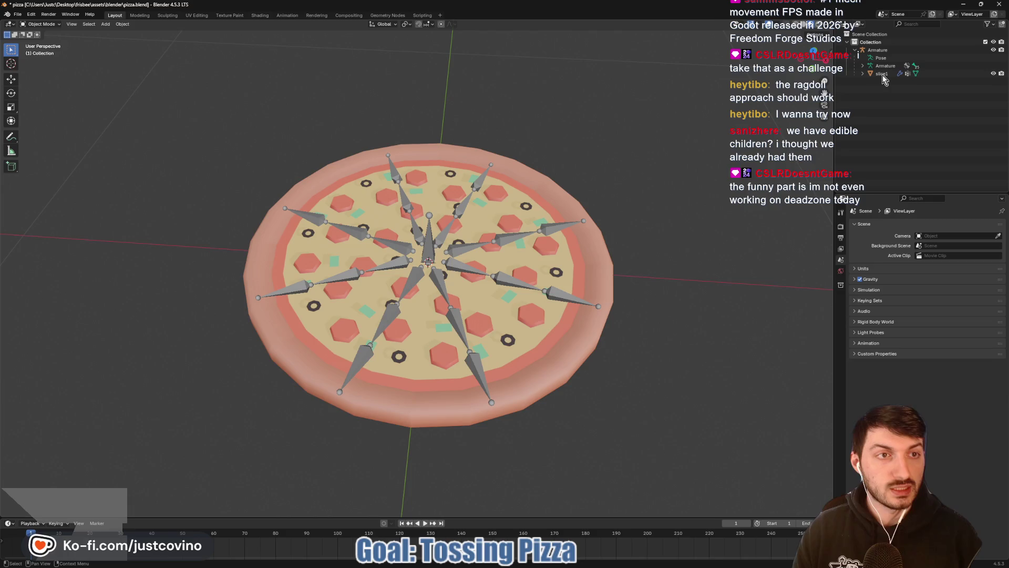
click(882, 74)
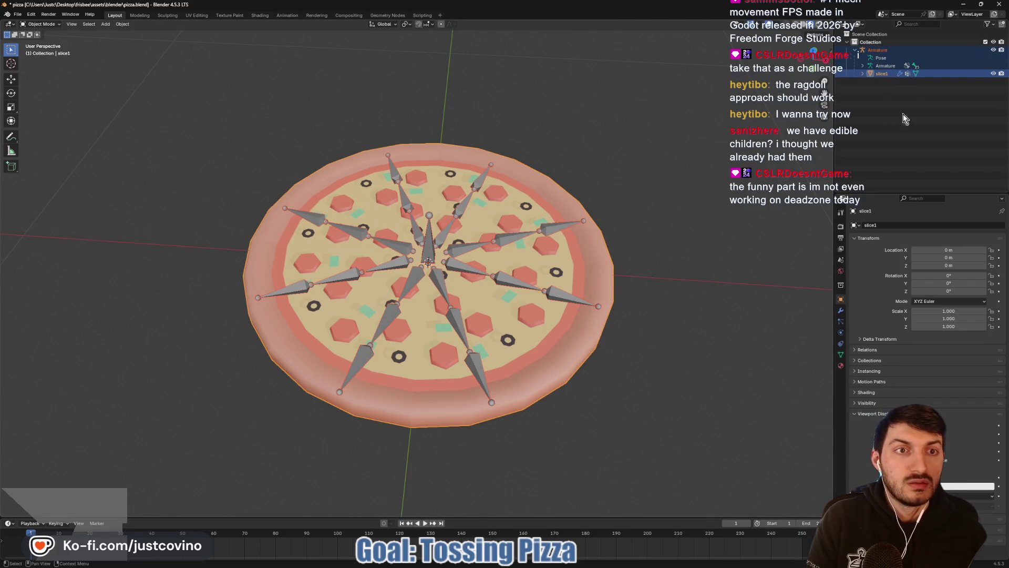
ctrl+click(878, 50)
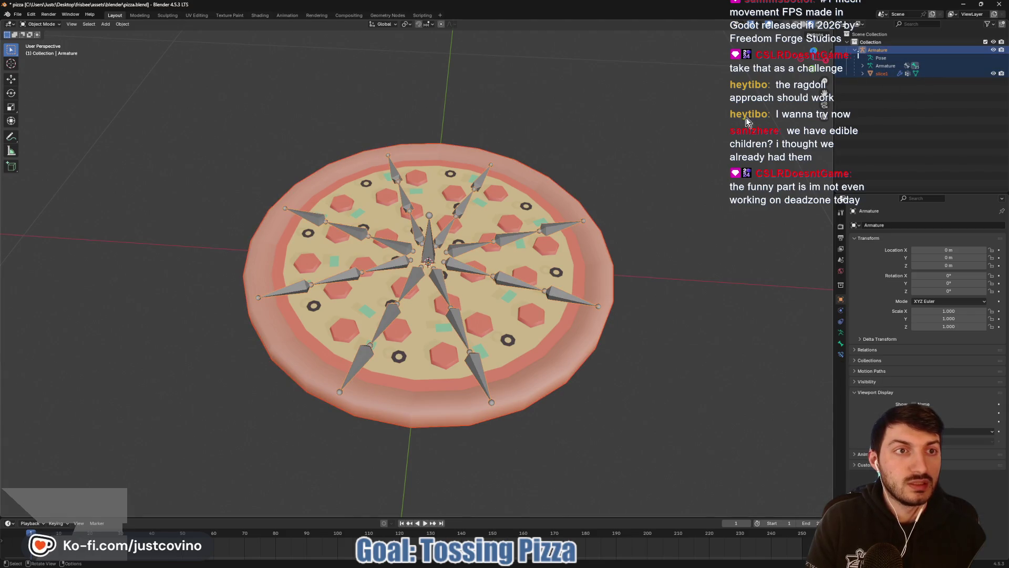
key(ctrl+p)
click(710, 134)
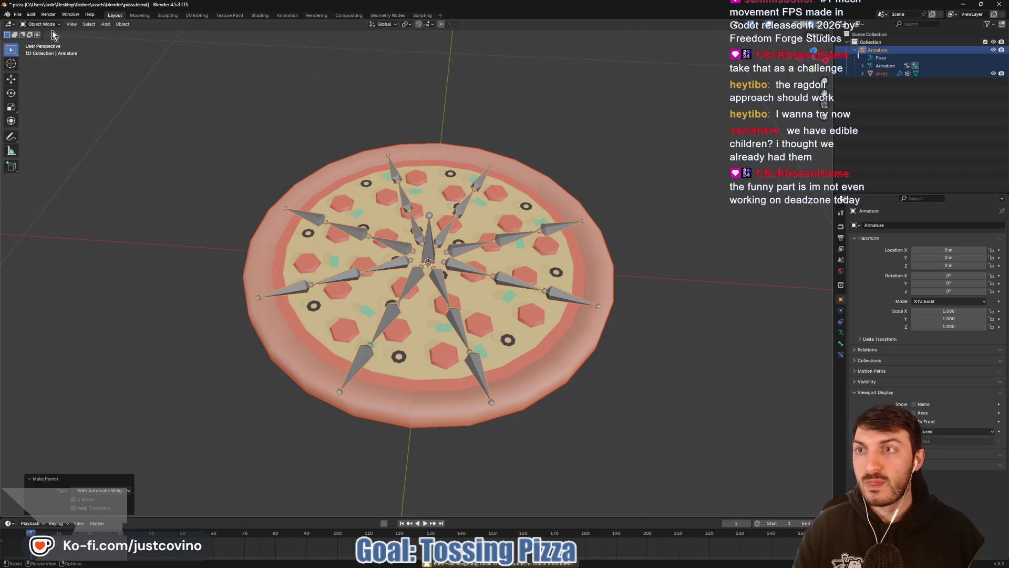
Step: Switch slice1 to Weight Paint mode and paint Bone.024's weight over the right slice and crust
click(360, 191)
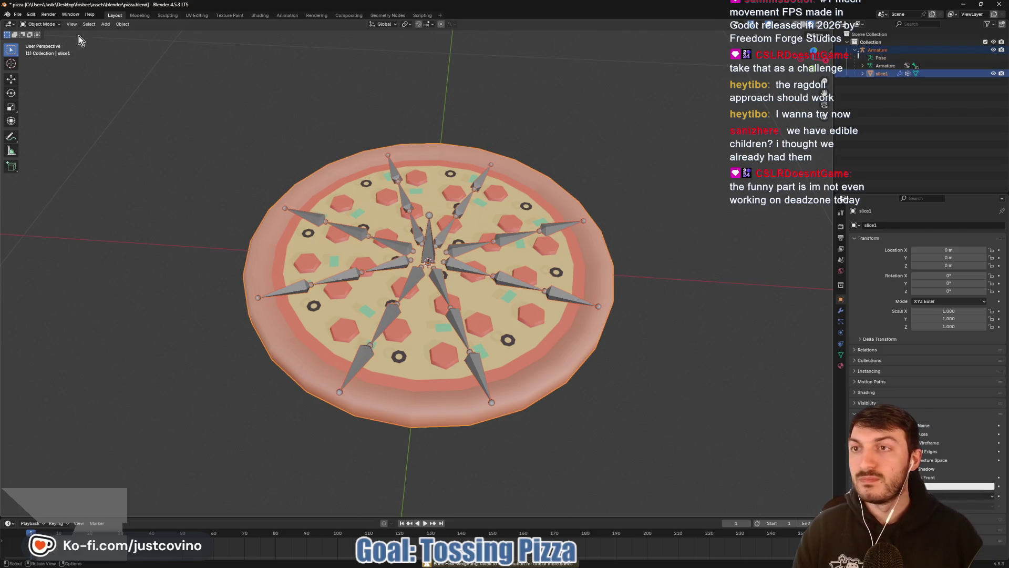
click(41, 24)
click(44, 68)
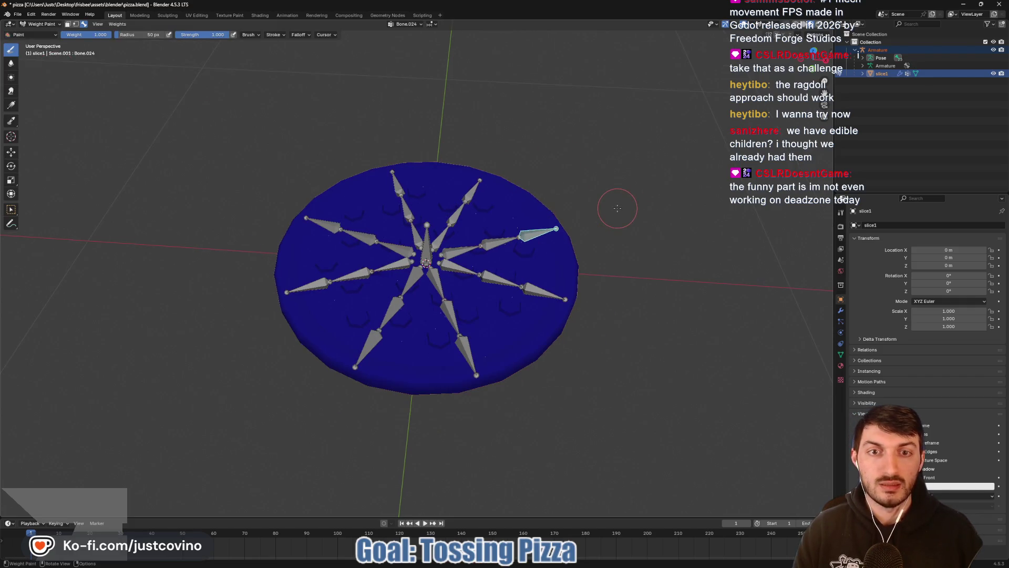
drag(617, 209, 675, 254)
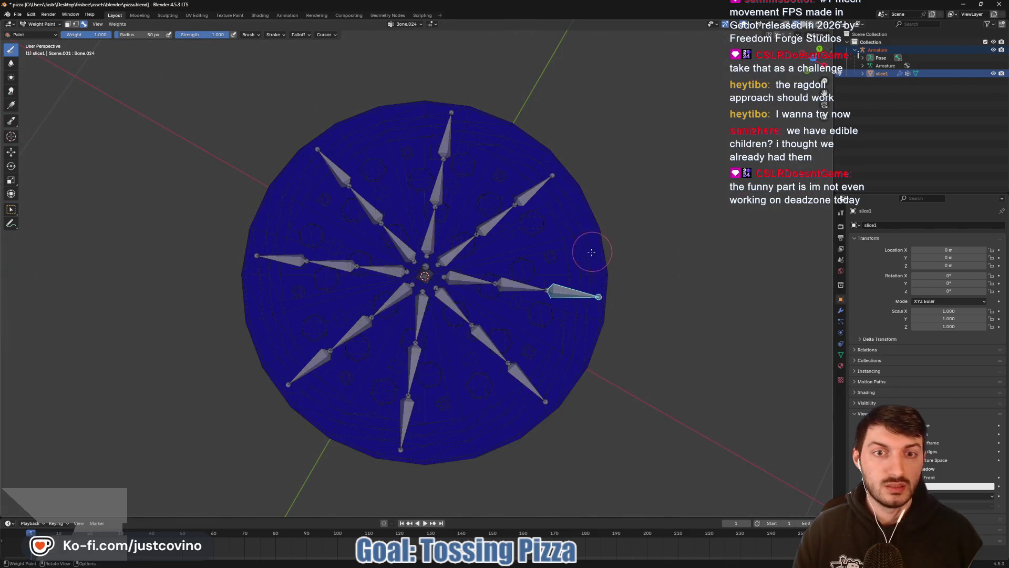
mouse_move(561, 237)
mouse_down()
mouse_move(563, 347)
mouse_move(554, 344)
mouse_up()
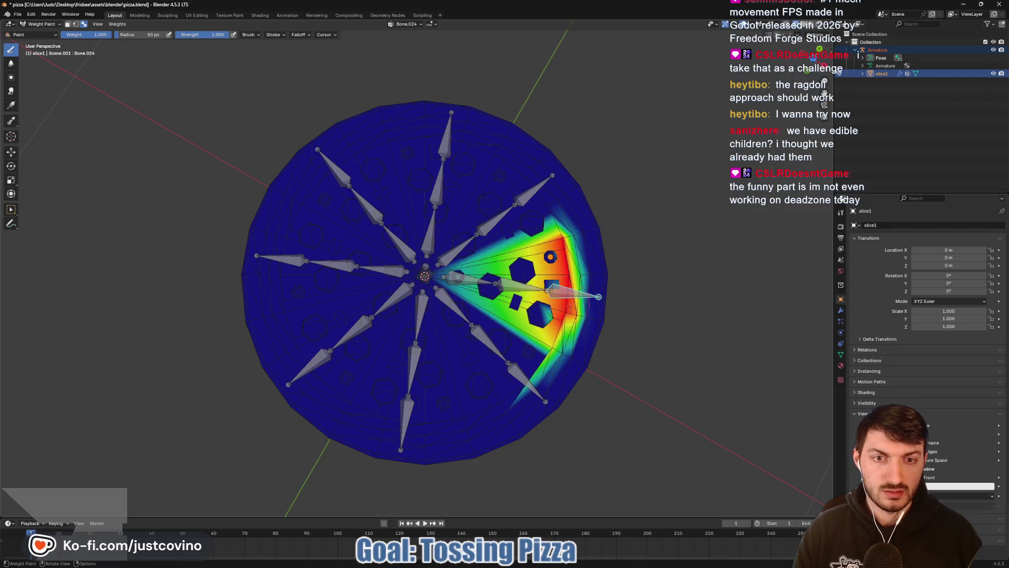
mouse_move(591, 263)
mouse_down()
mouse_move(592, 332)
mouse_move(608, 284)
mouse_move(587, 221)
mouse_move(580, 270)
mouse_up()
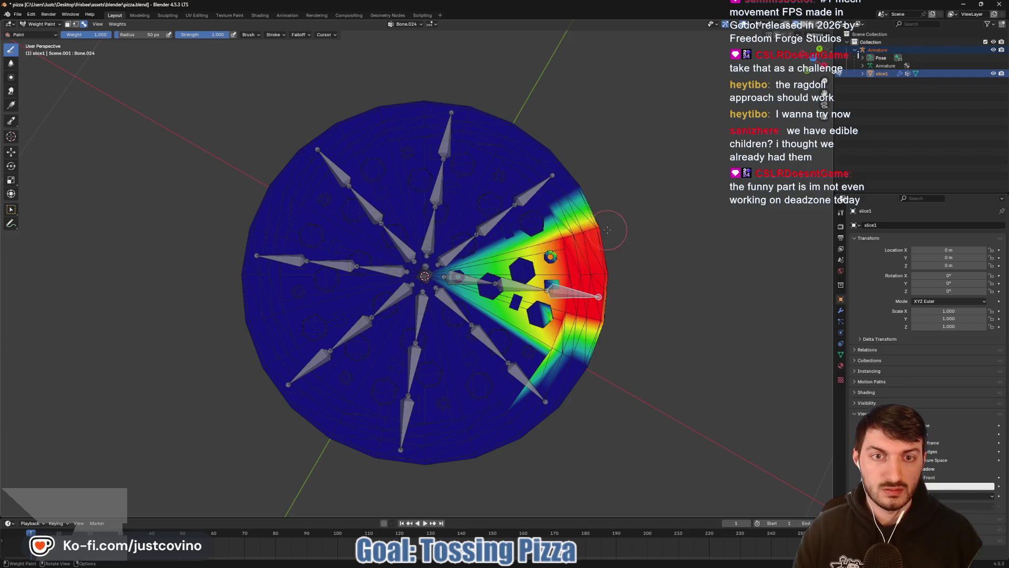
drag(557, 336, 596, 363)
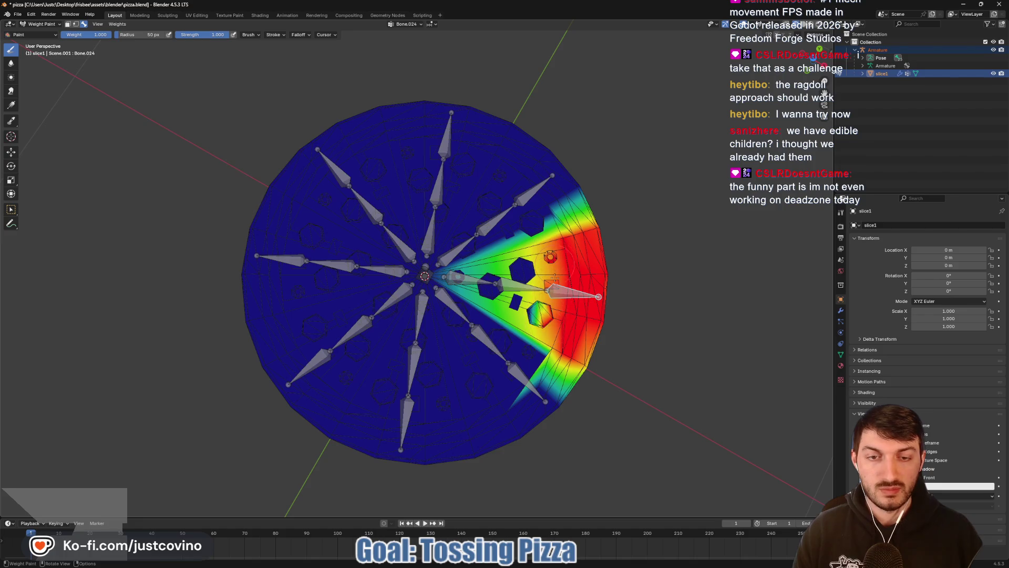
Step: Paint weight near Bone.023's root, inspect Bone.008's weights, then return to Object Mode
ctrl+click(518, 288)
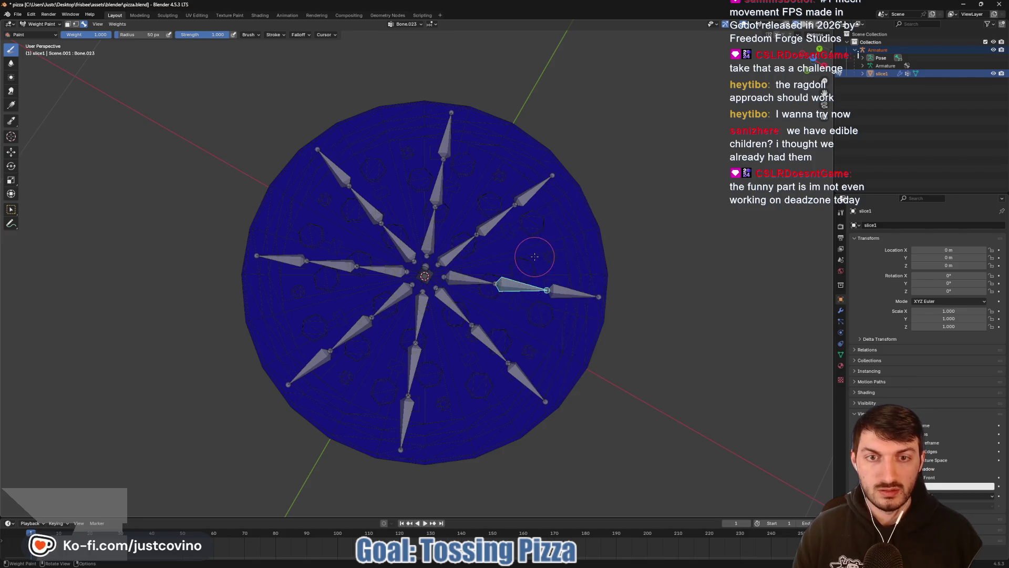
drag(514, 306, 485, 292)
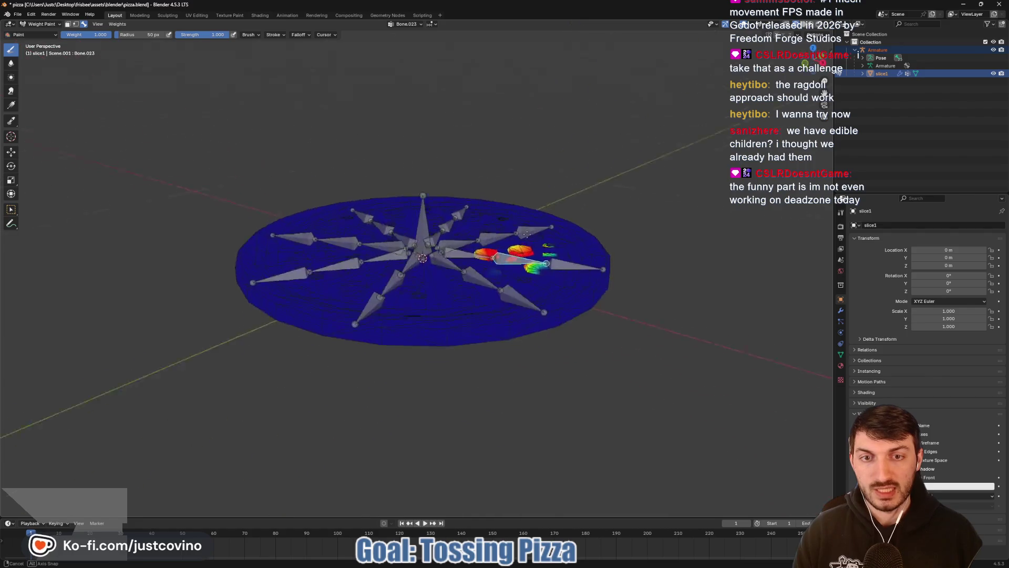
scroll(542, 273, up, 4)
ctrl+click(519, 255)
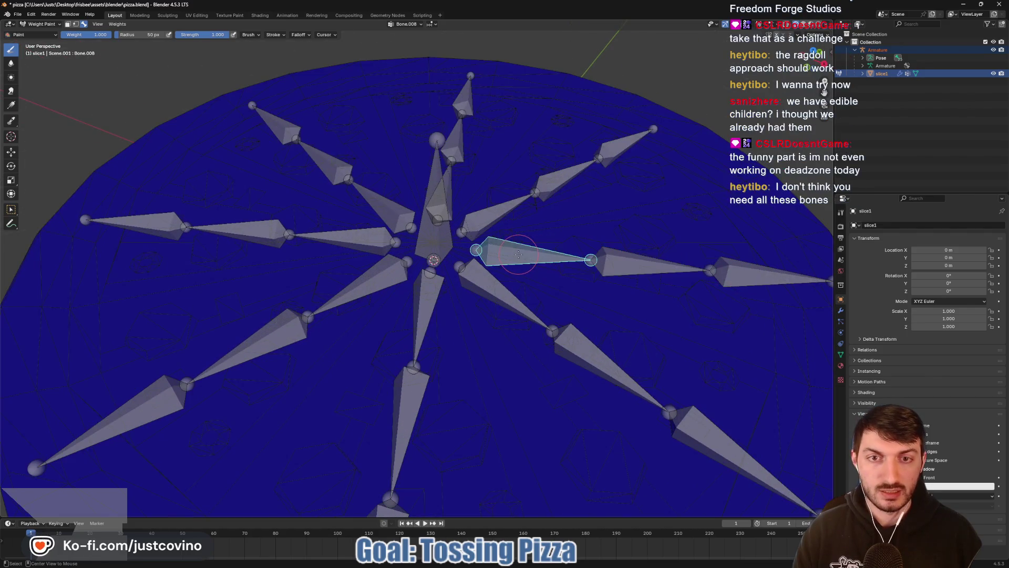
mouse_move(537, 255)
mouse_down()
mouse_move(445, 272)
mouse_move(525, 293)
mouse_move(509, 279)
mouse_up()
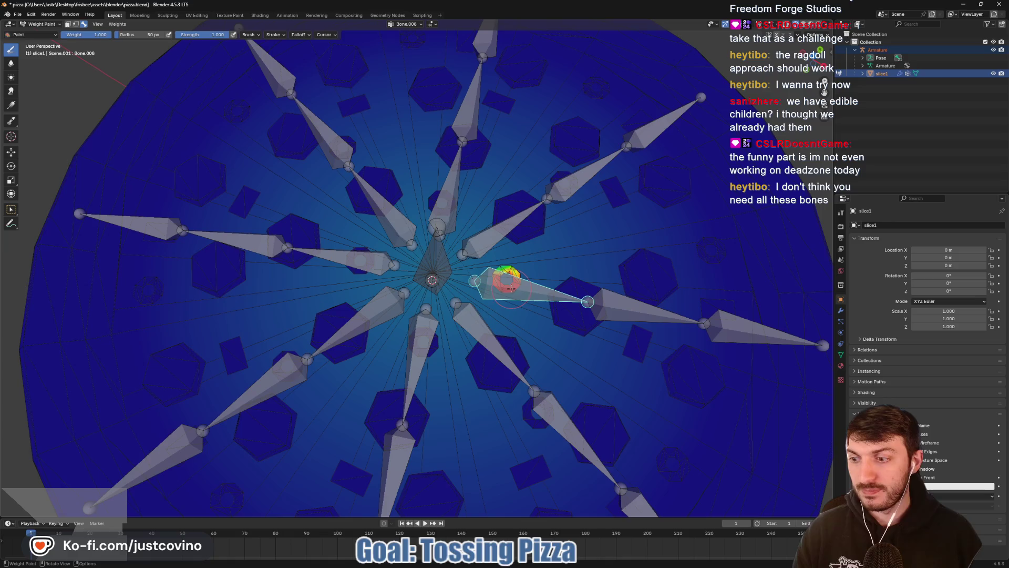
scroll(515, 290, down, 3)
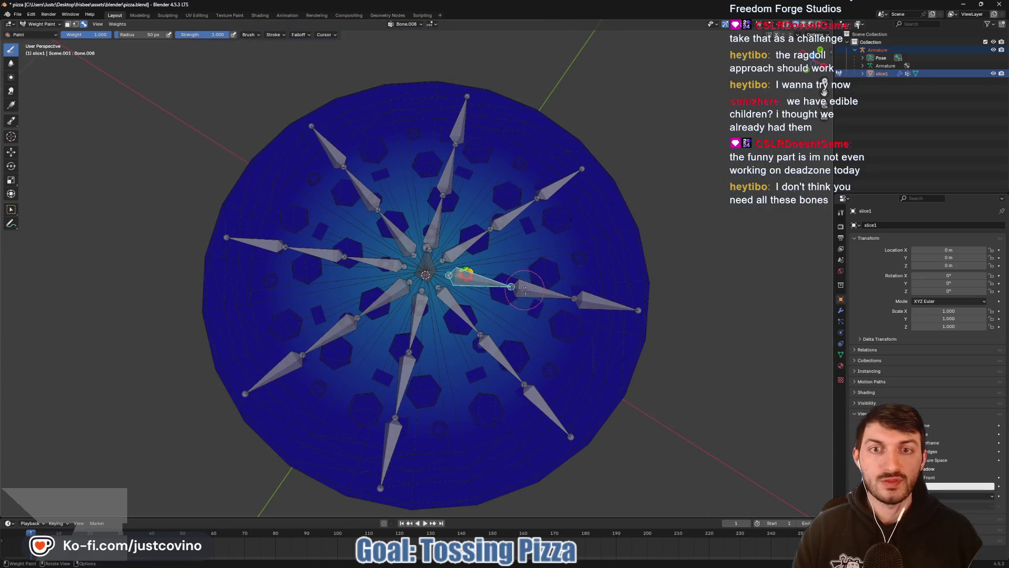
mouse_move(526, 290)
mouse_down()
mouse_move(549, 231)
mouse_move(567, 312)
mouse_up()
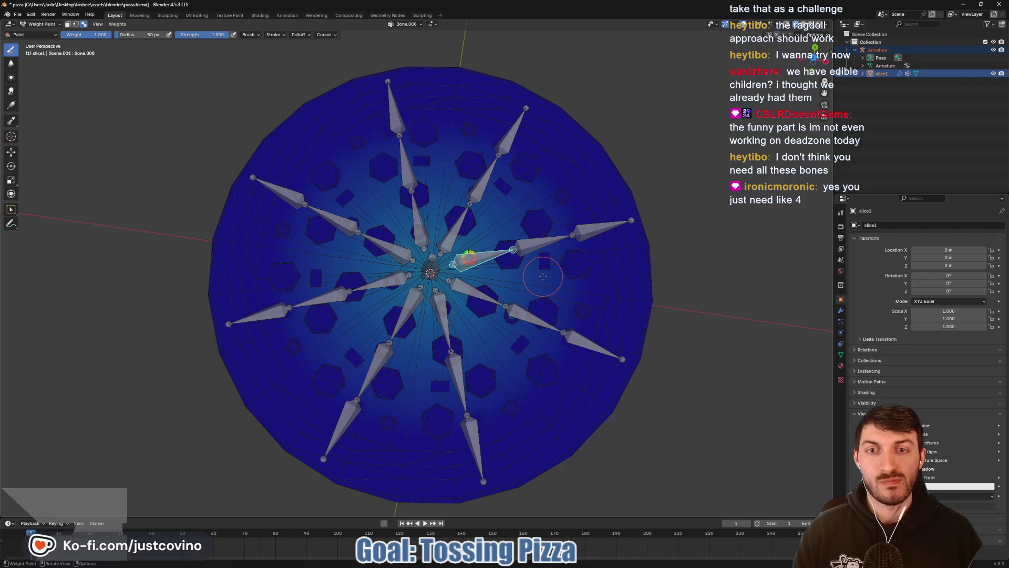
click(41, 24)
click(39, 33)
Step: Enter Edit Mode on the slice1 mesh and start a loop cut, then cancel it
drag(655, 213, 658, 181)
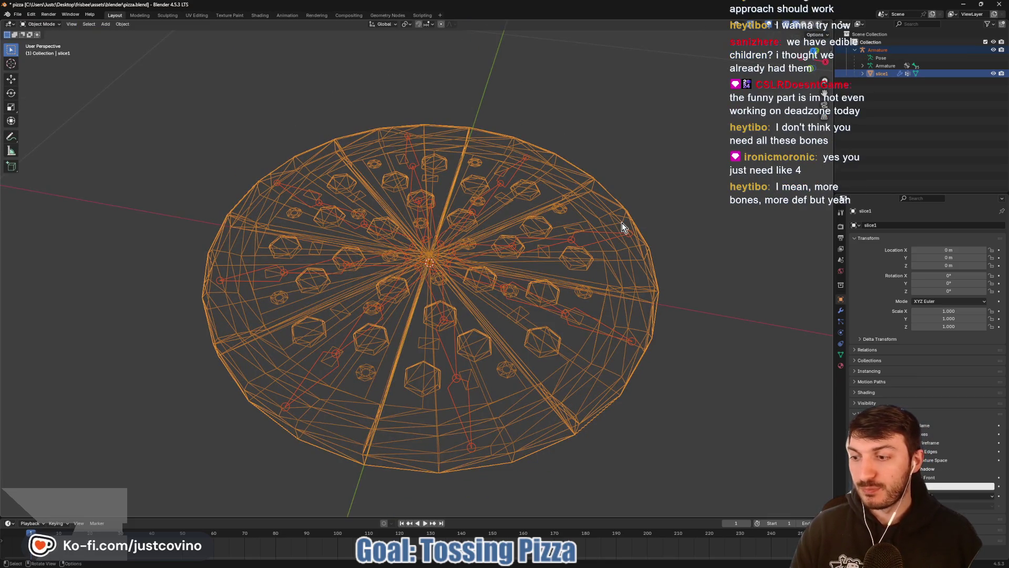
key(Tab)
key(Tab)
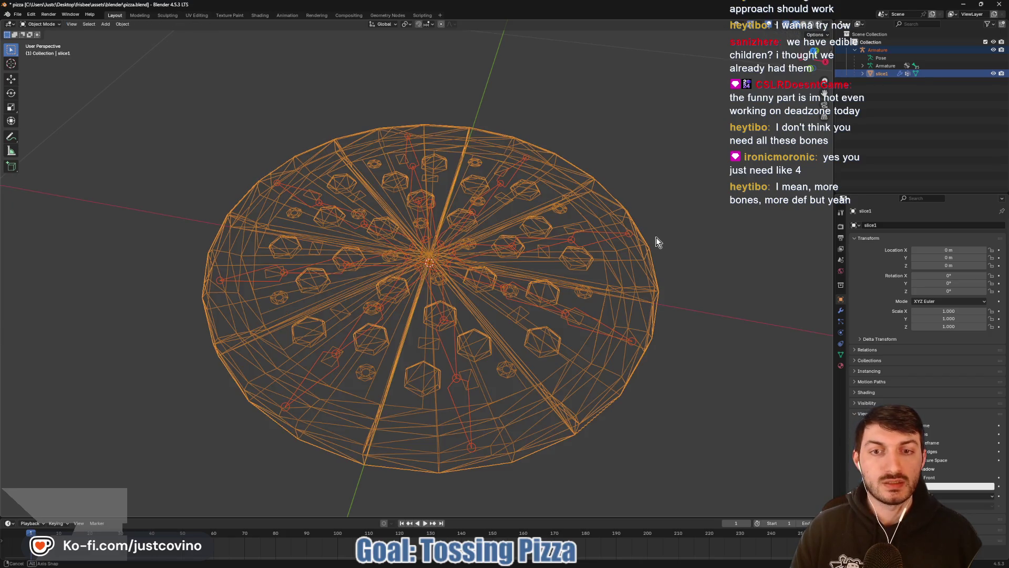
mouse_move(656, 238)
mouse_down()
mouse_move(655, 270)
mouse_move(532, 231)
mouse_up()
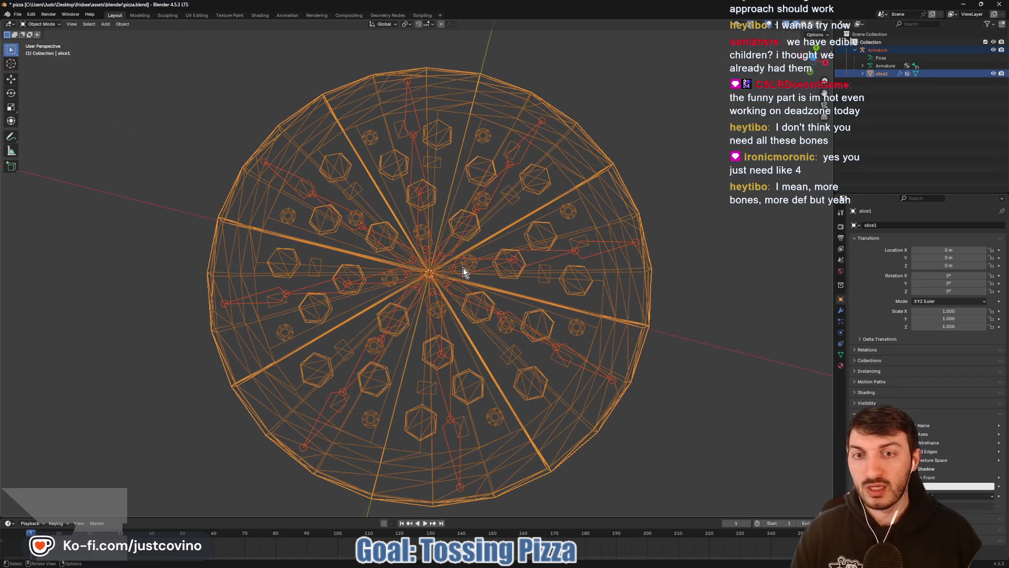
click(554, 219)
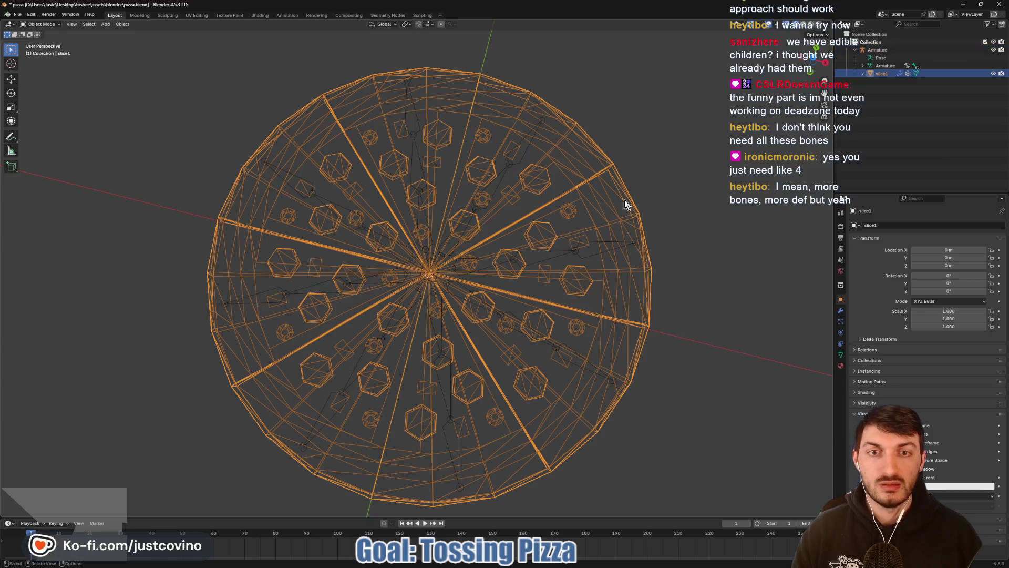
key(Tab)
key(ctrl+r)
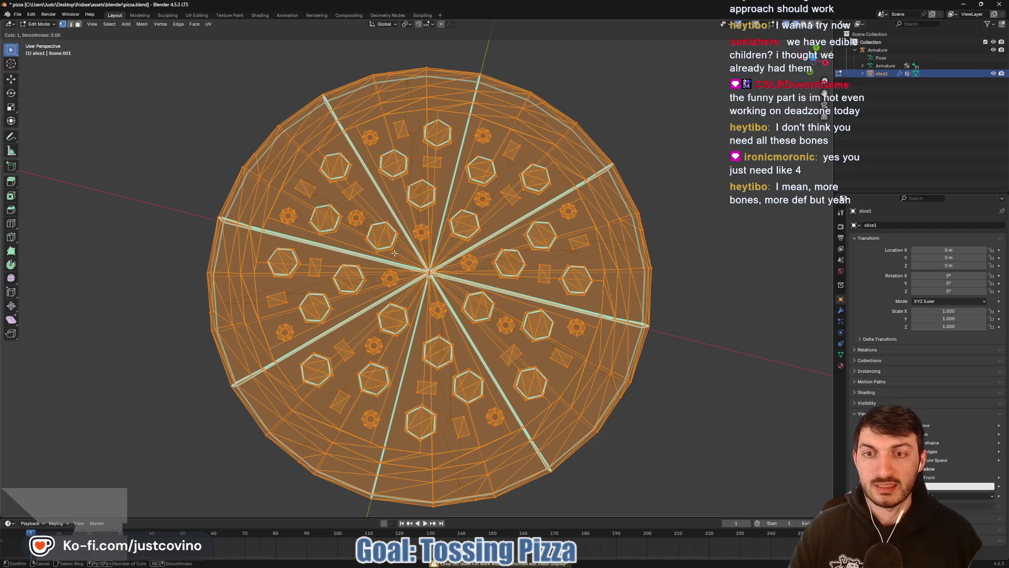
key(Escape)
mouse_move(625, 212)
mouse_down()
mouse_move(660, 225)
mouse_move(504, 216)
mouse_move(505, 247)
mouse_up()
Step: Select the Armature and delete it from the scene
click(878, 49)
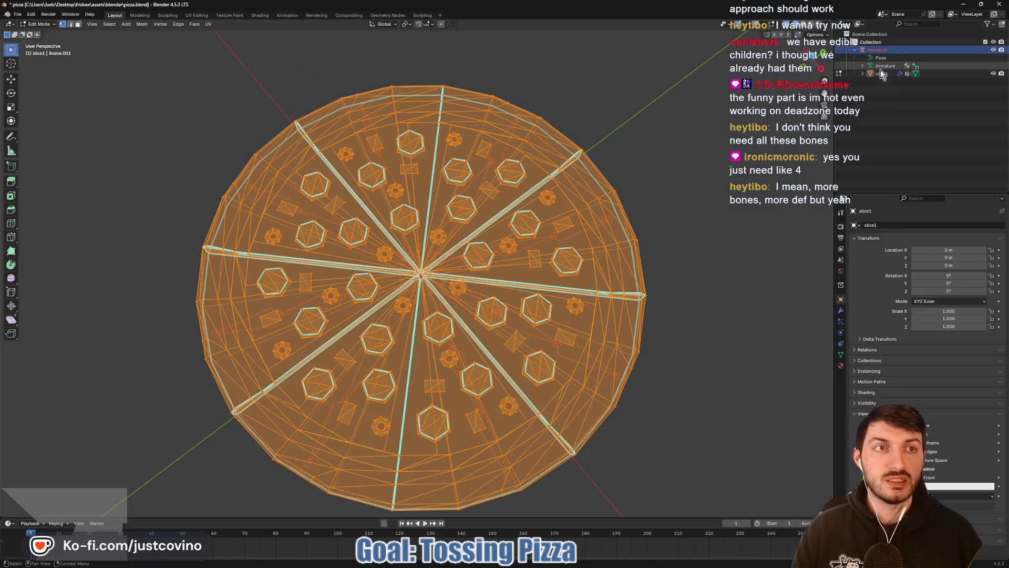
right_click(663, 123)
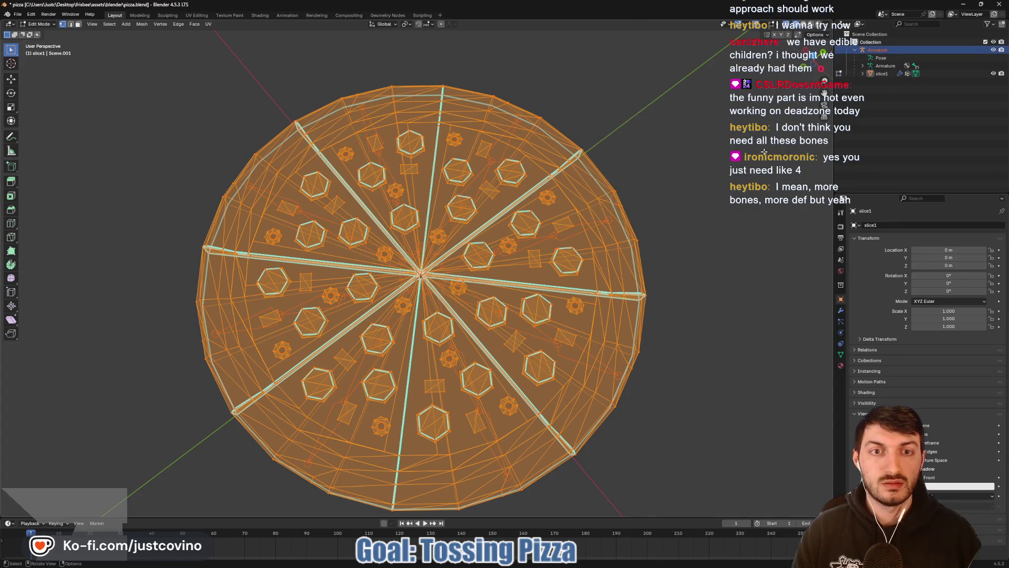
key(alt+a)
key(Tab)
key(x)
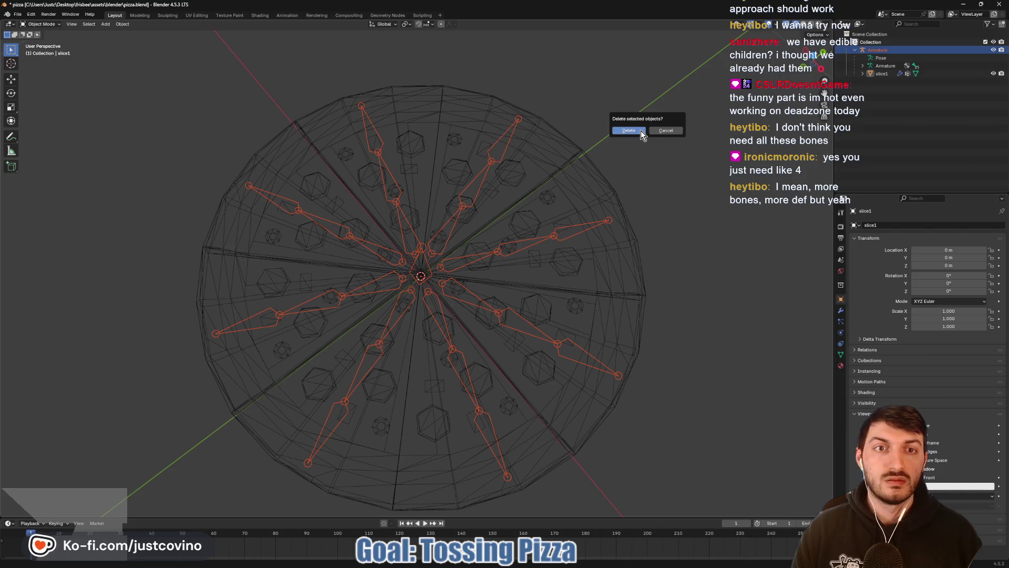
click(629, 130)
Step: Delete the remaining pizza mesh and add a new cube to the empty scene
key(a)
key(Delete)
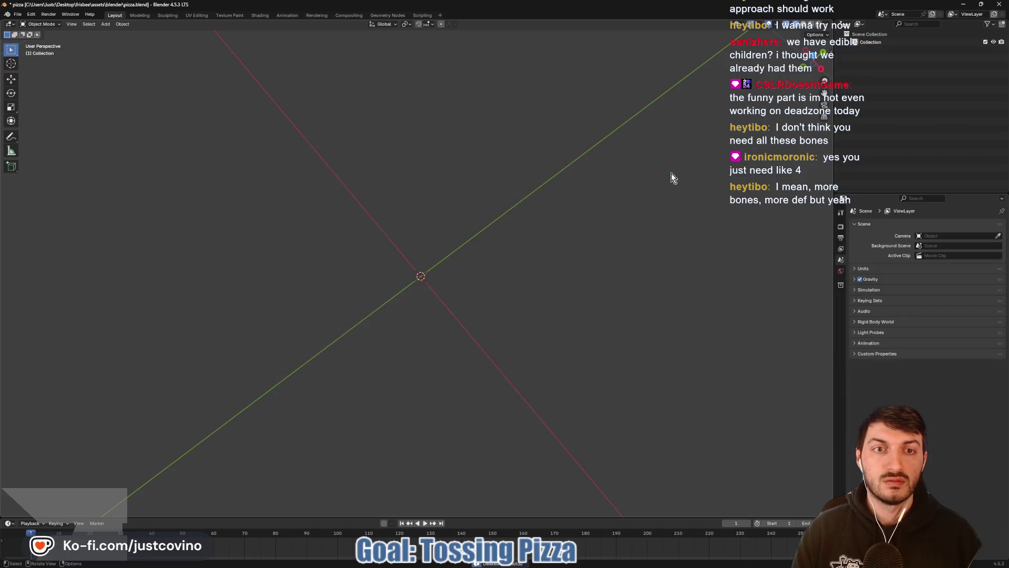
mouse_move(670, 172)
mouse_down()
mouse_move(570, 225)
mouse_move(604, 173)
mouse_move(581, 206)
mouse_move(430, 251)
mouse_up()
key(shift+a)
mouse_move(429, 252)
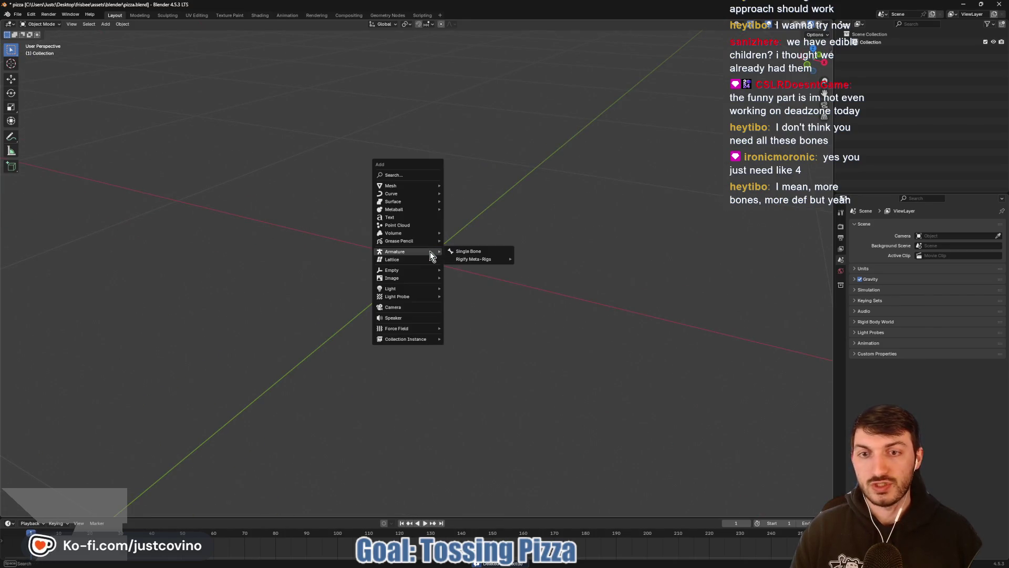
mouse_move(415, 187)
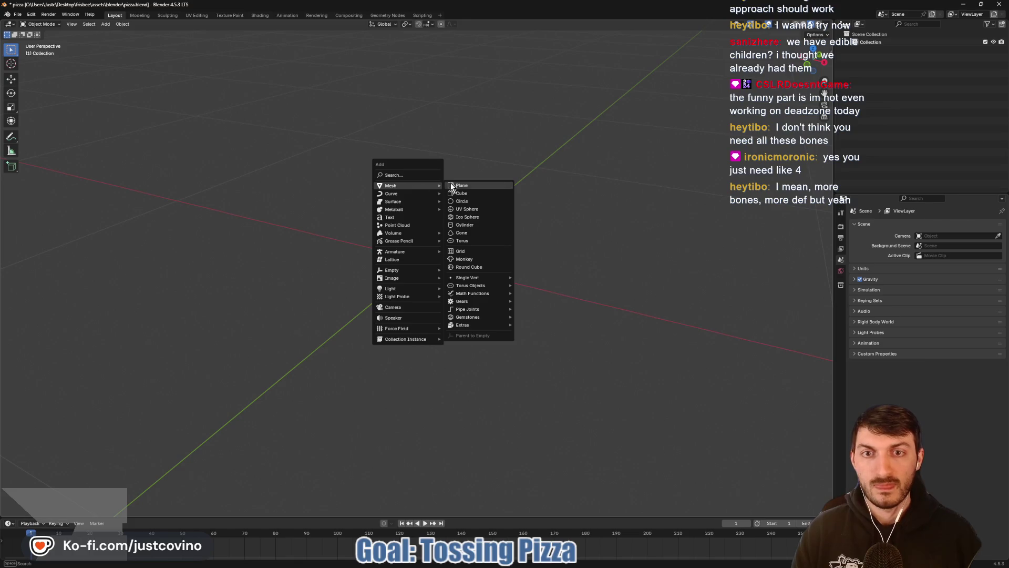
click(461, 193)
Step: Give the cube a Subdivision Surface modifier with Levels Viewport set to 2
scroll(499, 211, down, 4)
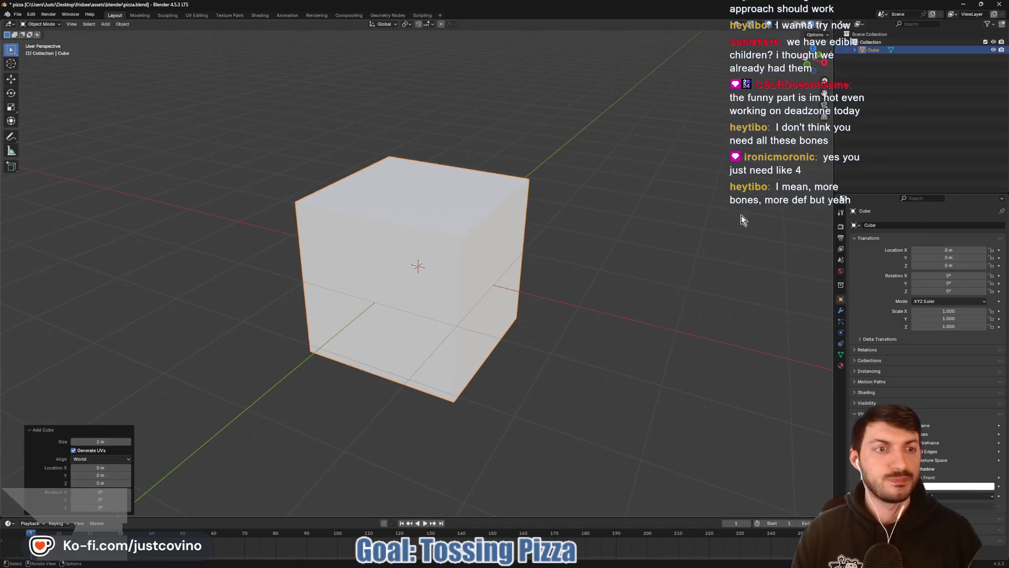
click(840, 310)
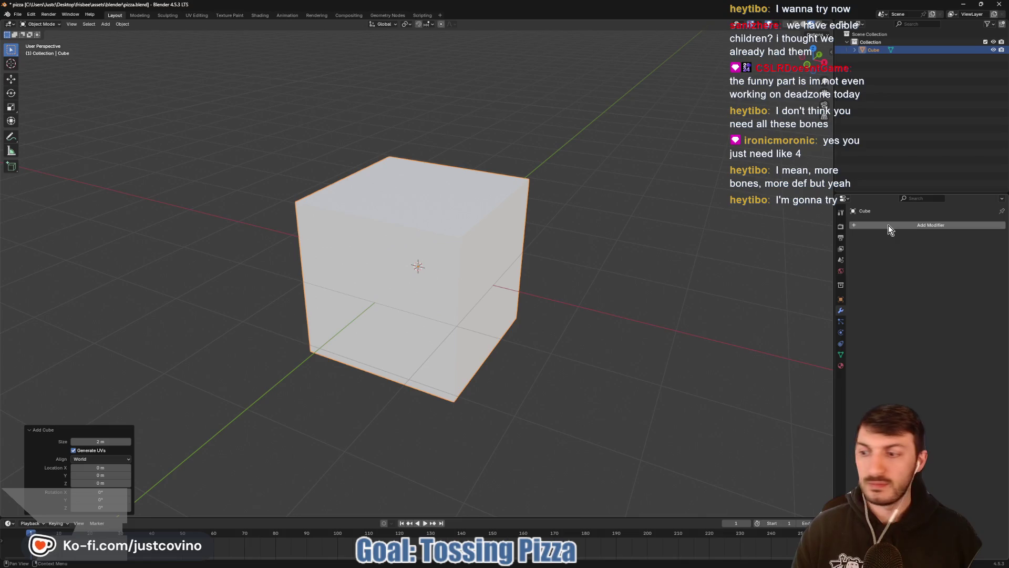
click(888, 225)
mouse_move(880, 254)
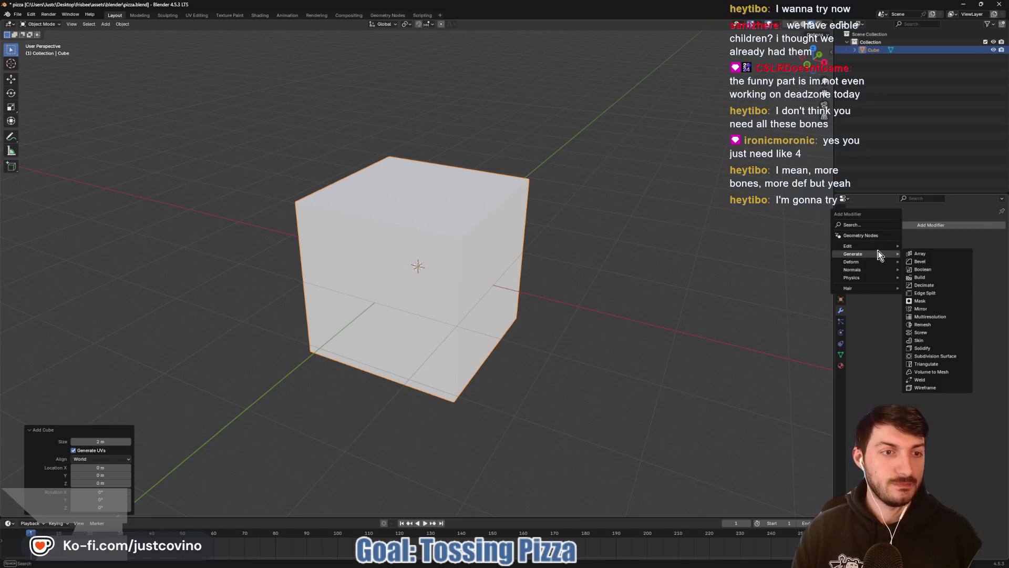
click(938, 356)
click(992, 259)
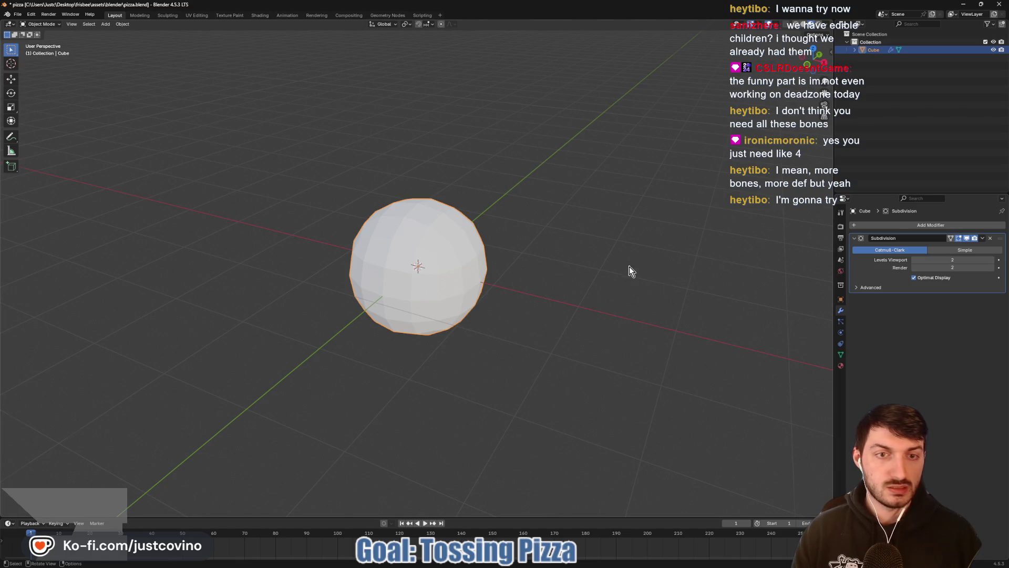
key(Tab)
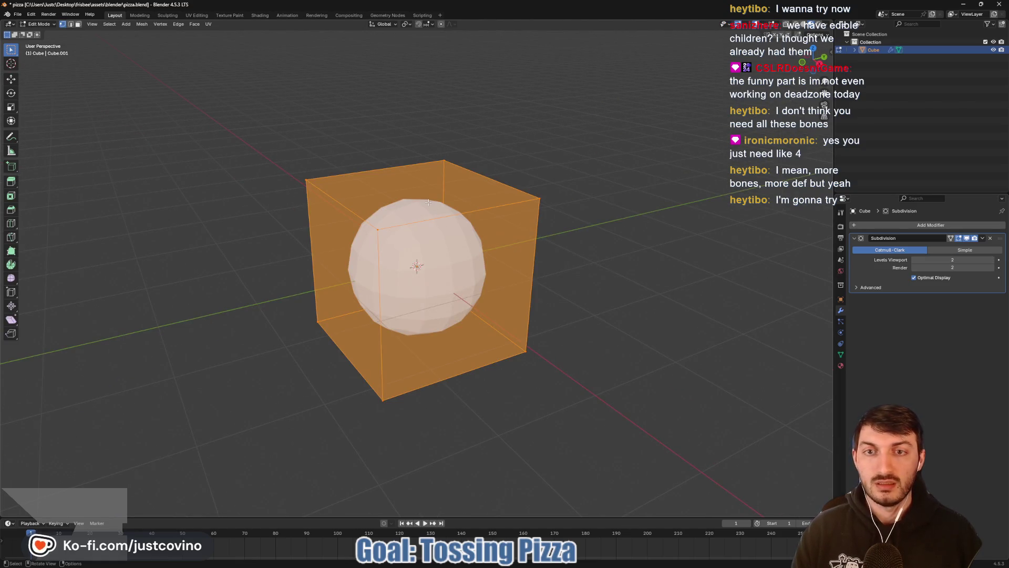
Step: Flatten the cube along Z to about 0.3 of its height
key(s)
key(z)
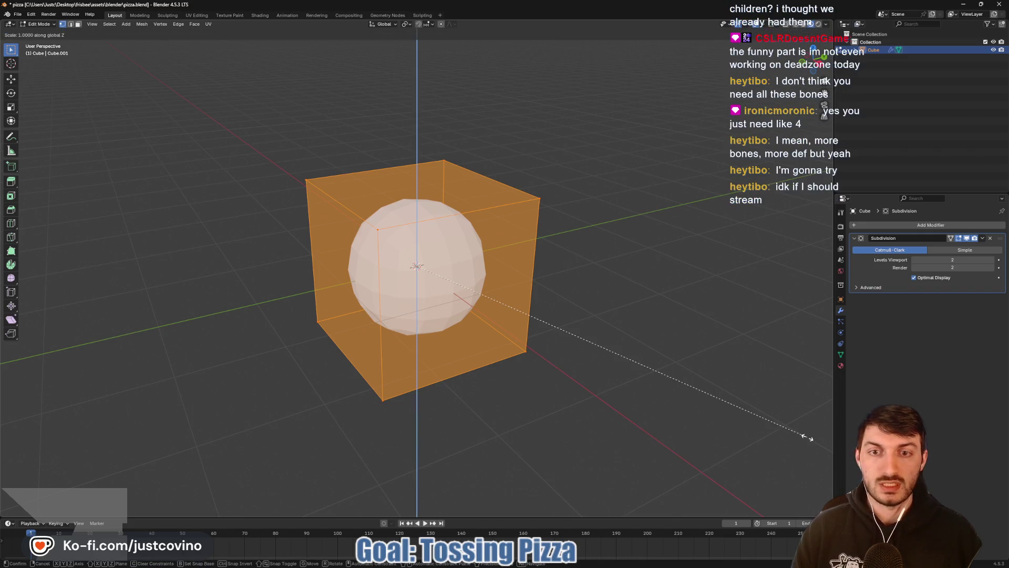
click(534, 309)
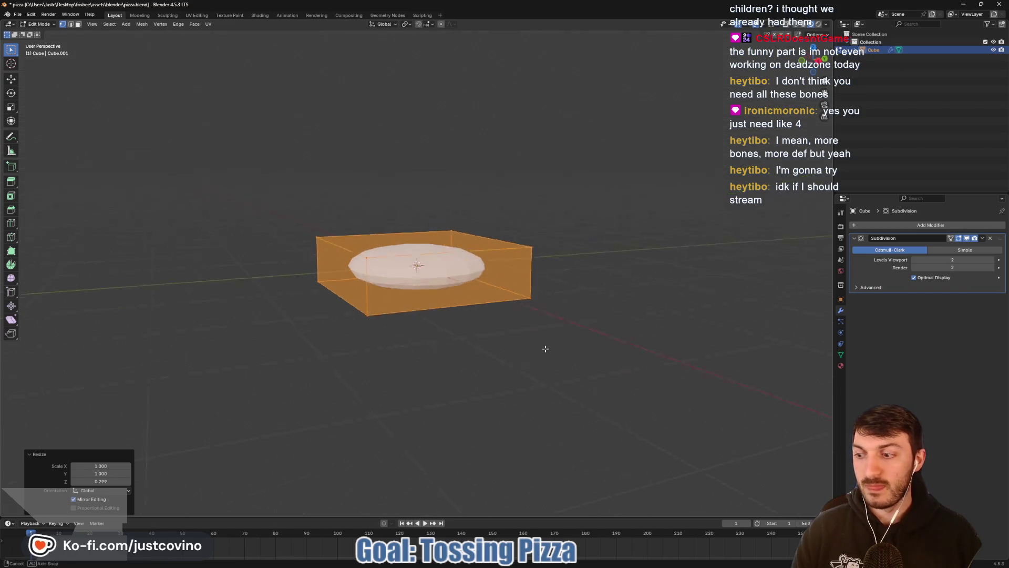
click(599, 333)
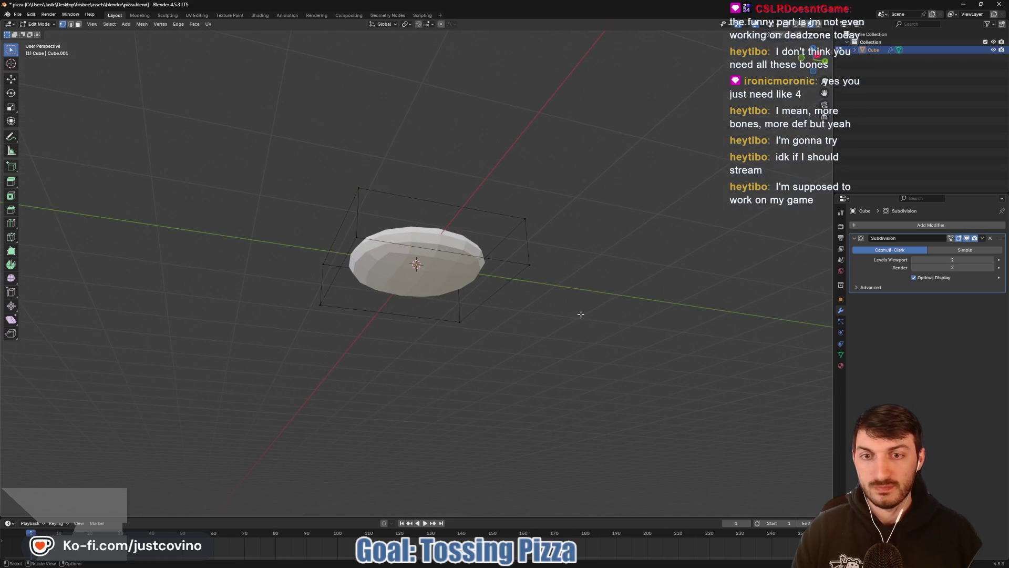
Step: Raise the disc's bottom face about 0.255 m along Z
key(3)
click(426, 282)
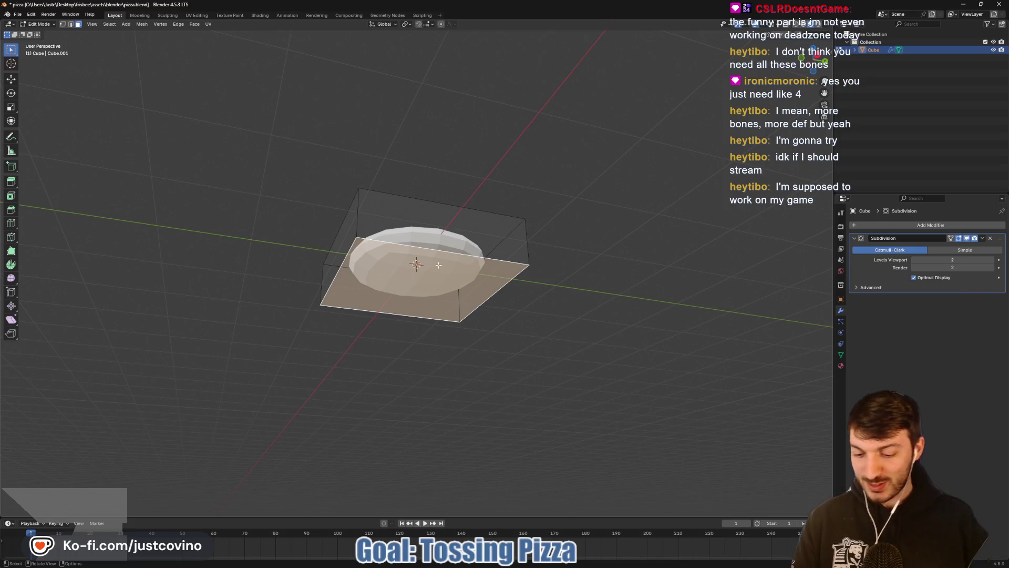
drag(438, 265, 427, 313)
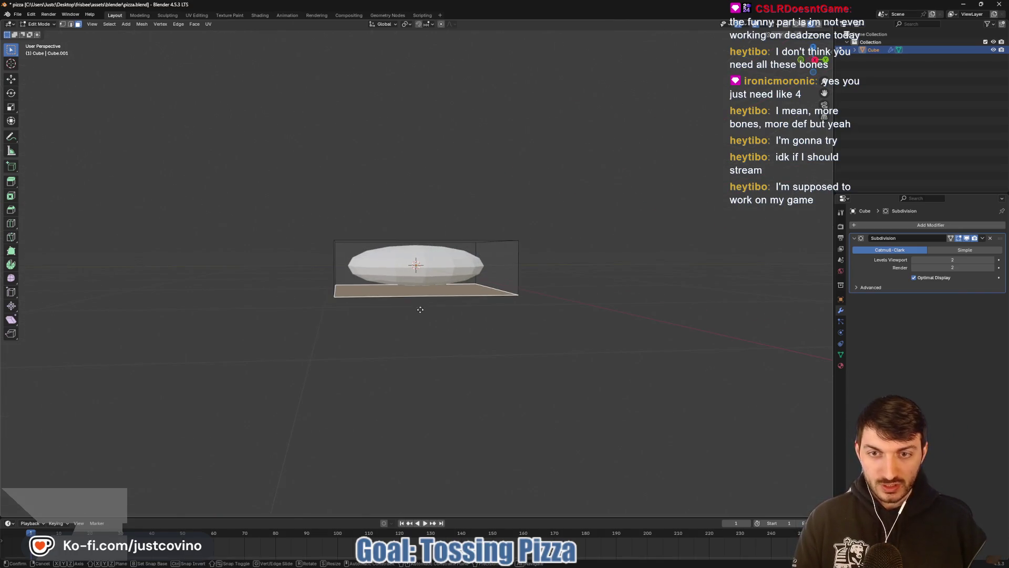
key(g)
key(z)
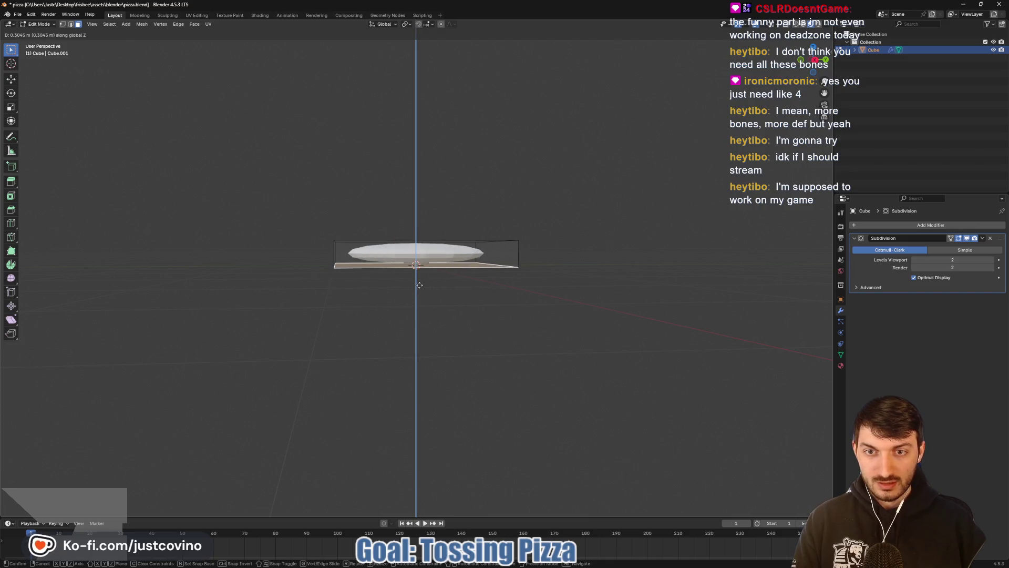
click(420, 293)
Step: Add an edge loop near the rim of the disc
mouse_move(420, 294)
mouse_down()
mouse_move(496, 311)
mouse_move(519, 269)
mouse_move(536, 342)
mouse_move(515, 272)
mouse_move(564, 285)
mouse_up()
key(2)
key(g)
key(g)
click(520, 269)
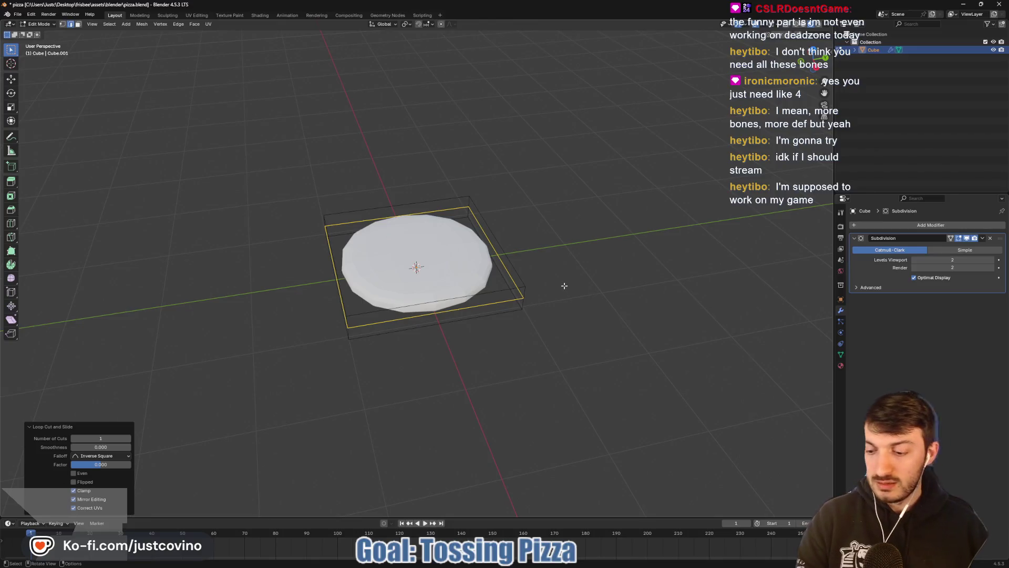
Step: Collapse the Subdivision modifier panel, preview the smoothed disc, and return to Object Mode
click(855, 240)
scroll(609, 294, up, 4)
scroll(610, 294, down, 2)
mouse_move(609, 293)
mouse_down()
mouse_move(605, 315)
mouse_move(575, 230)
mouse_move(536, 236)
mouse_move(632, 254)
mouse_up()
key(Tab)
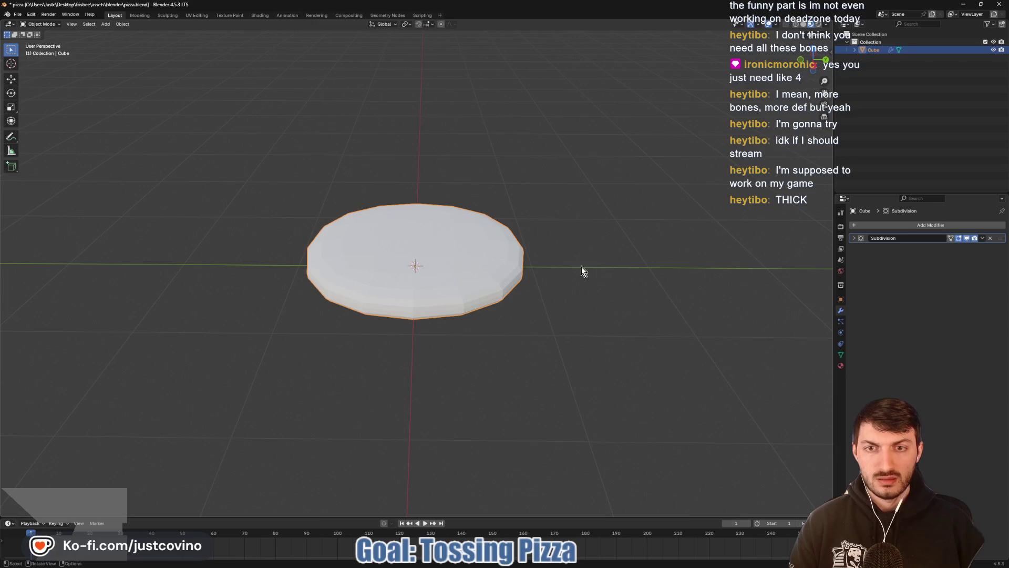
key(Tab)
mouse_move(571, 269)
mouse_down()
mouse_move(603, 259)
mouse_move(608, 279)
mouse_move(615, 243)
mouse_move(659, 258)
mouse_move(606, 286)
mouse_move(612, 278)
mouse_up()
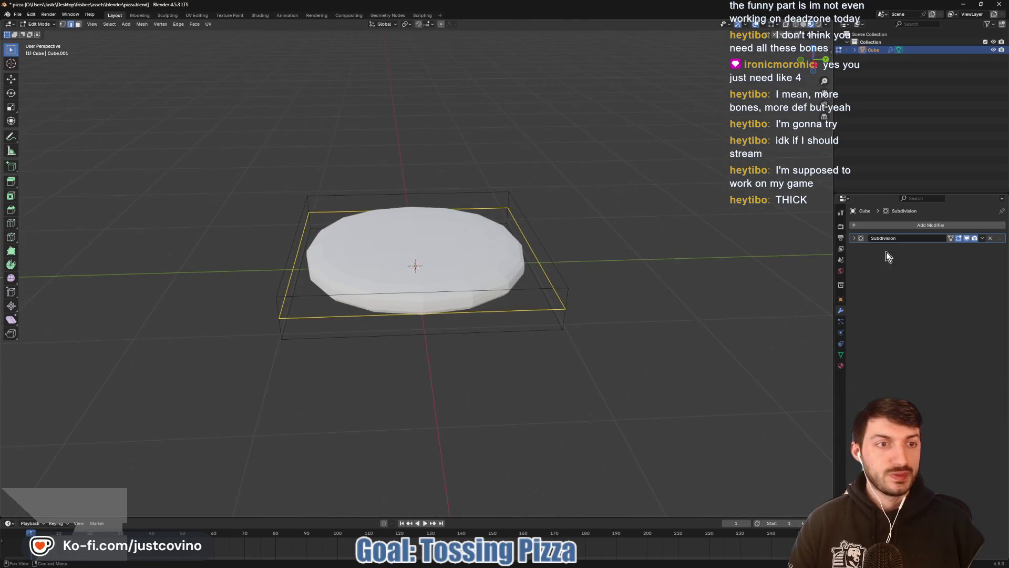
key(Tab)
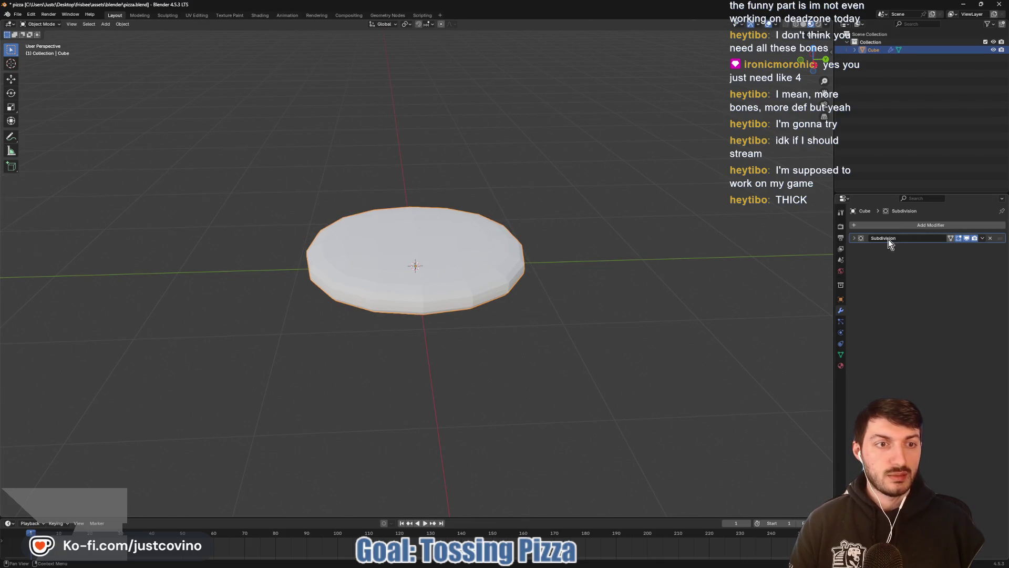
Step: Apply the Subdivision modifier and enter Edit Mode on the disc
click(983, 238)
click(983, 246)
key(Tab)
drag(563, 272, 558, 298)
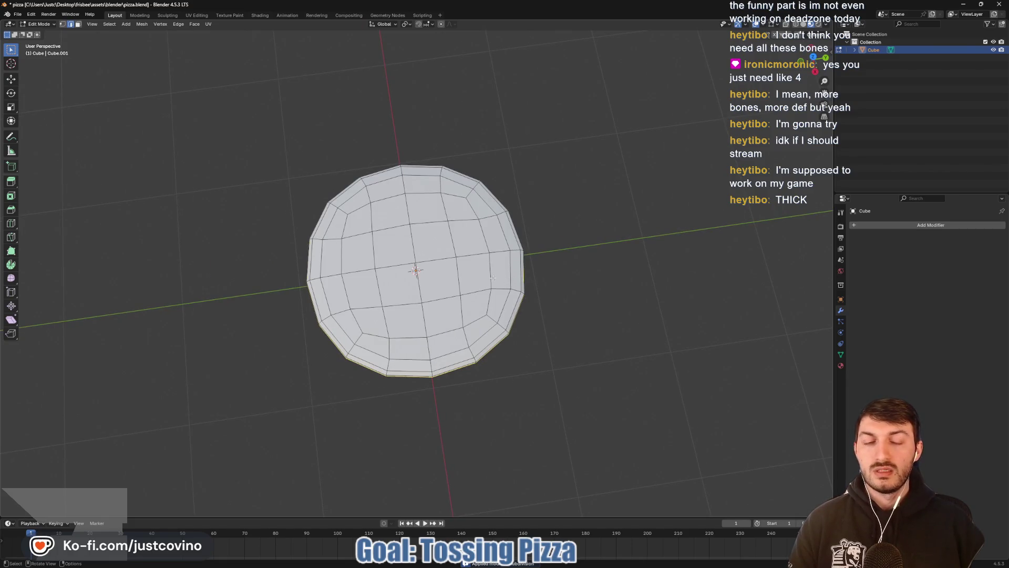
mouse_move(571, 283)
mouse_down()
mouse_move(552, 136)
mouse_move(532, 184)
mouse_move(577, 258)
mouse_move(517, 268)
mouse_up()
Step: In face select mode, try selecting various face loops across the disc's top
key(3)
alt+click(519, 268)
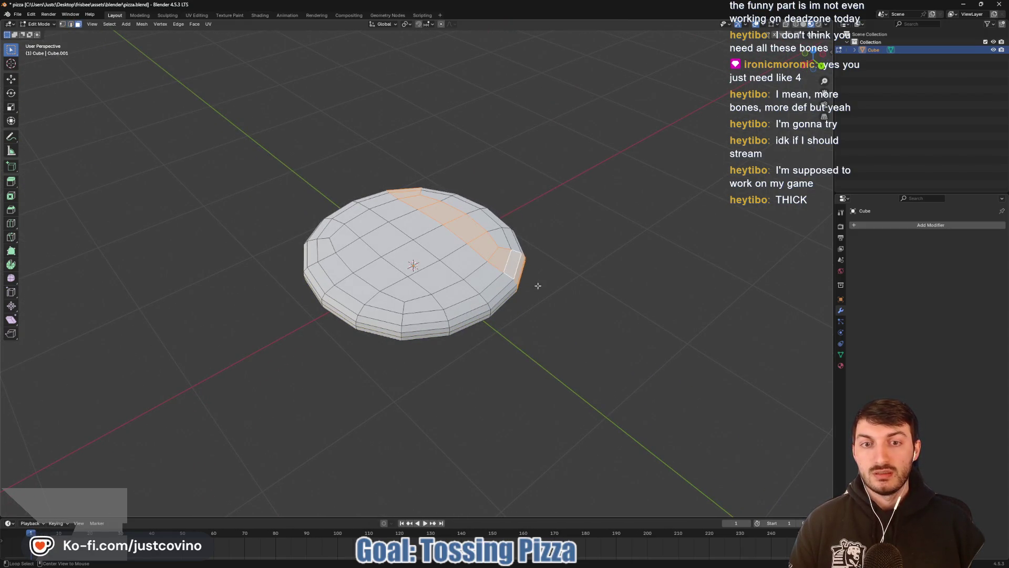
alt+click(519, 244)
click(520, 247)
alt+click(523, 248)
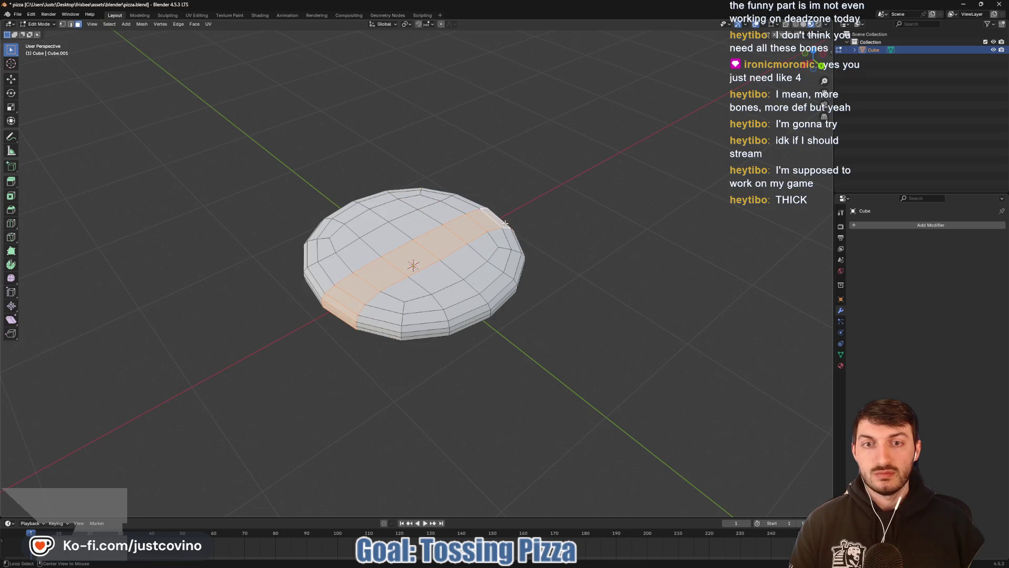
alt+click(521, 247)
alt+click(506, 236)
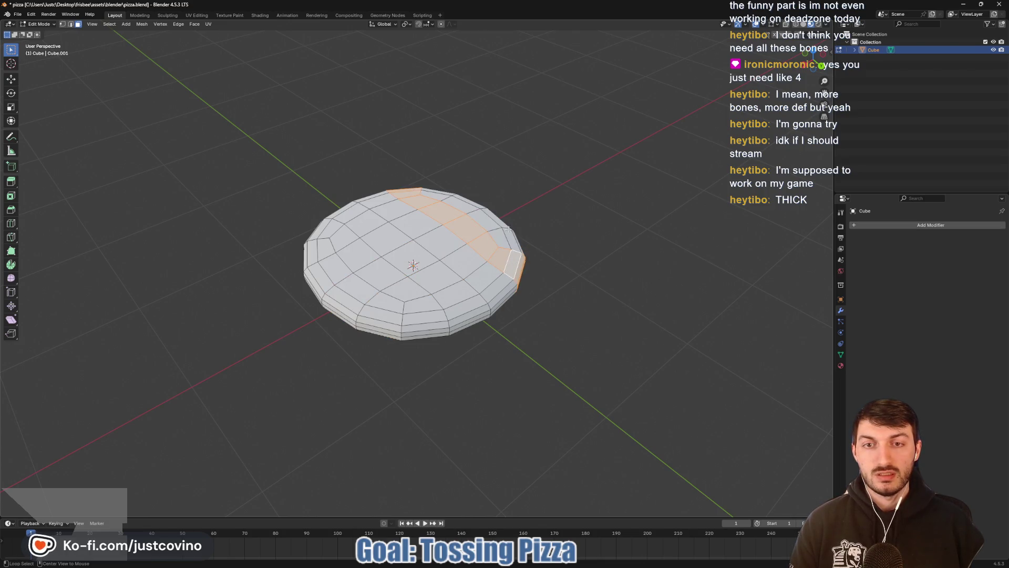
alt+click(509, 252)
alt+click(505, 264)
Step: Select the rim faces along the front and left side of the disc
click(484, 298)
shift+click(420, 317)
shift+click(351, 306)
shift+click(316, 280)
shift+click(311, 253)
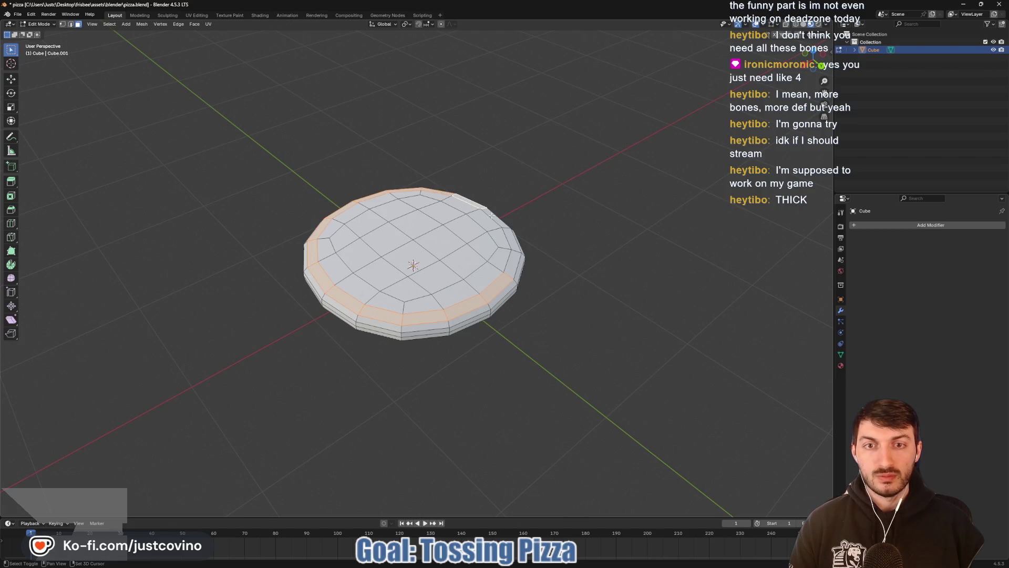
Step: Add the right-side rim faces and raise the whole rim 0.041 m into a lip
shift+click(499, 231)
shift+click(513, 261)
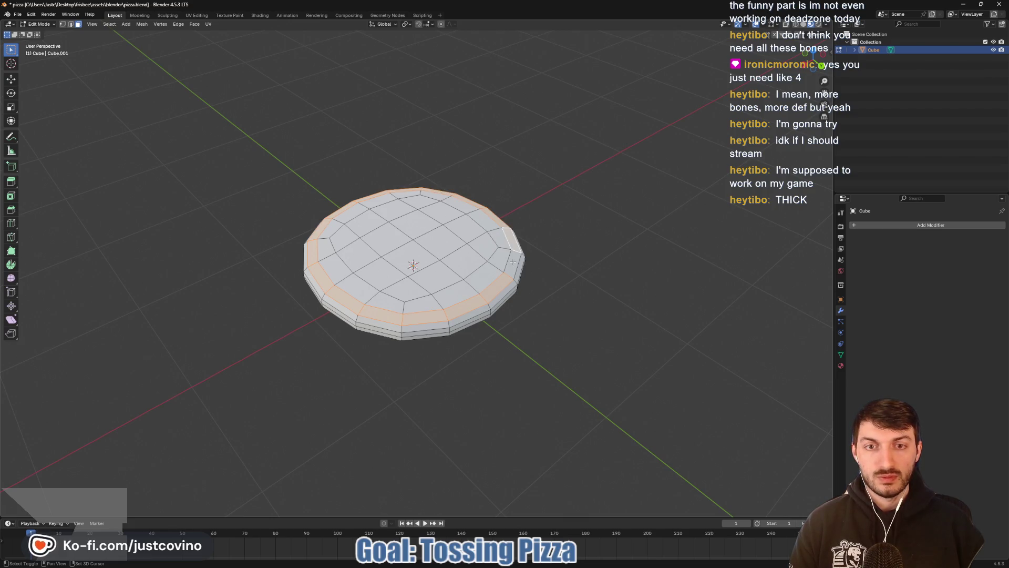
mouse_move(588, 270)
mouse_down()
mouse_move(547, 258)
mouse_move(594, 263)
mouse_move(630, 243)
mouse_up()
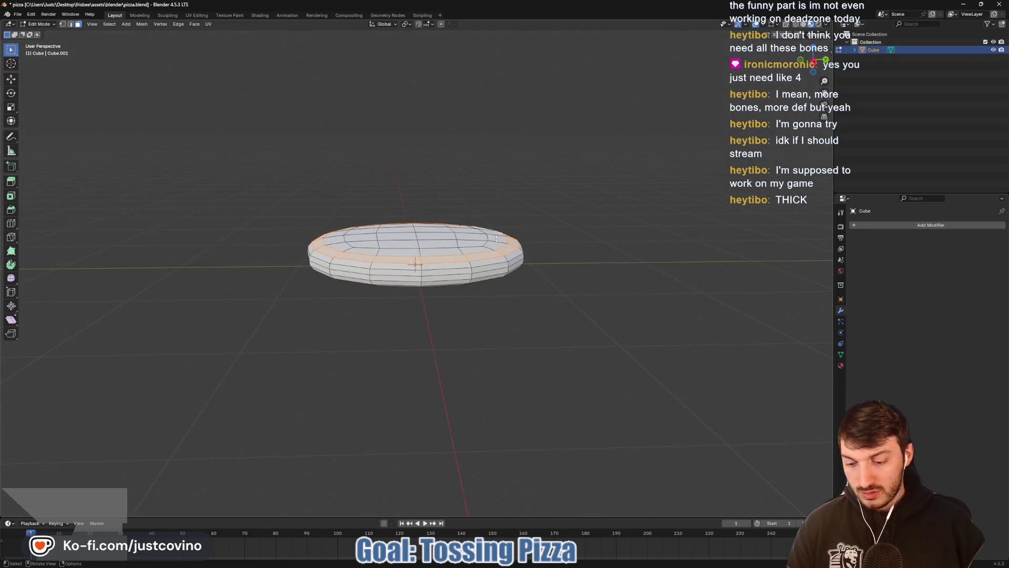
key(g)
key(z)
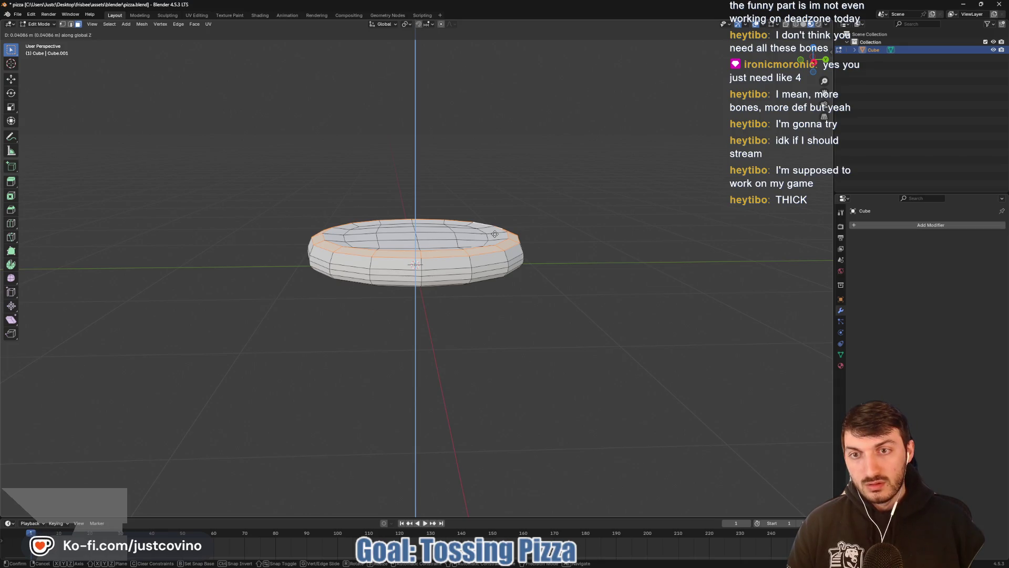
click(495, 234)
drag(494, 234, 494, 247)
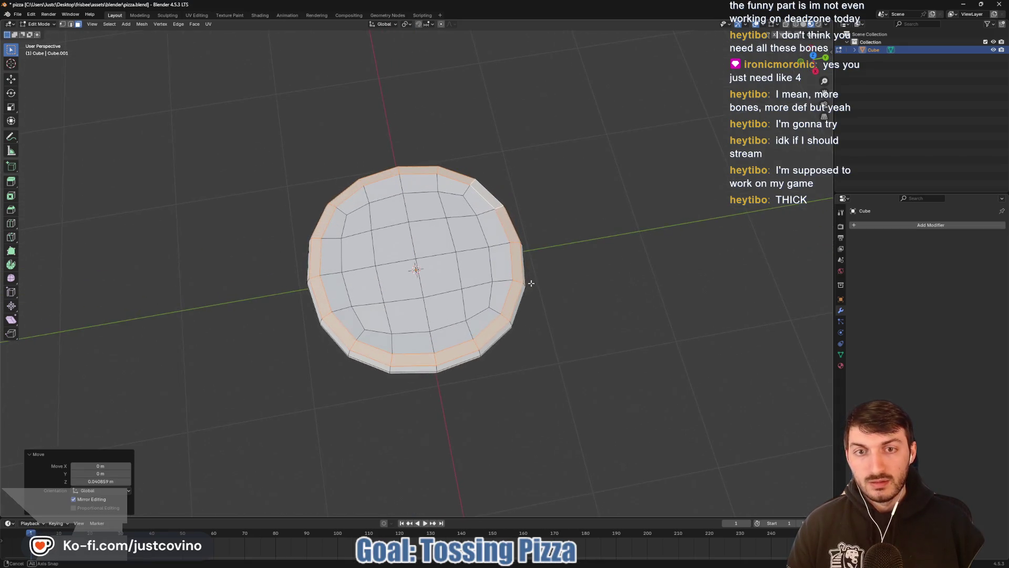
Step: Insert an edge loop just inside the rim and lower it 0.021 m
key(ctrl+r)
click(494, 247)
click(499, 246)
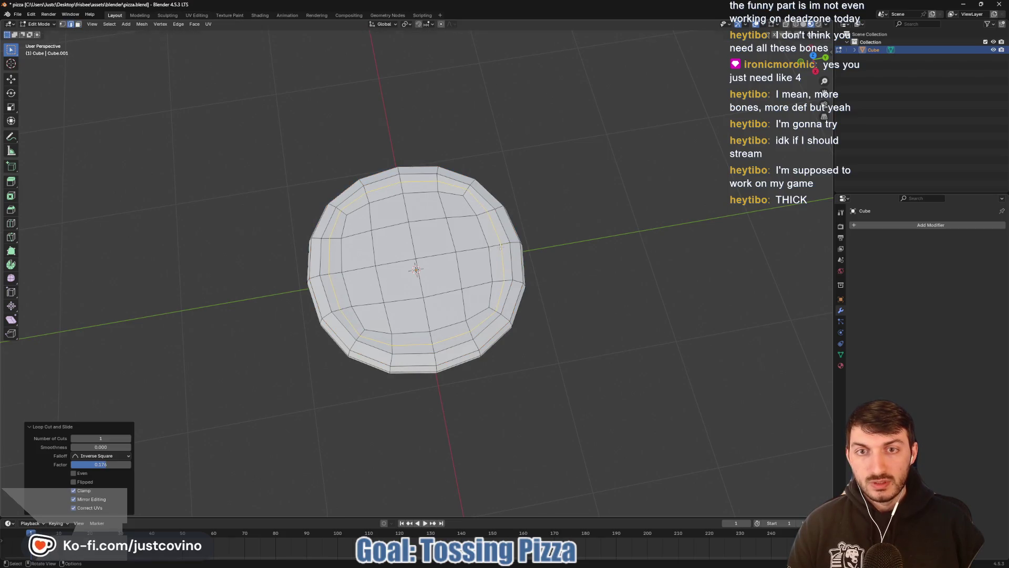
mouse_move(589, 262)
mouse_down()
mouse_move(579, 218)
mouse_move(502, 239)
mouse_up()
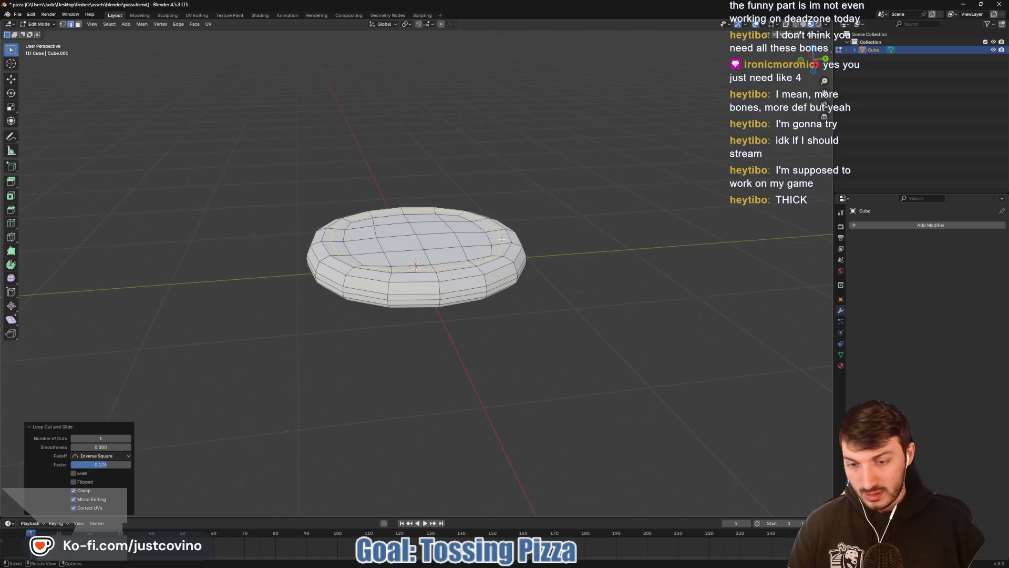
key(g)
key(z)
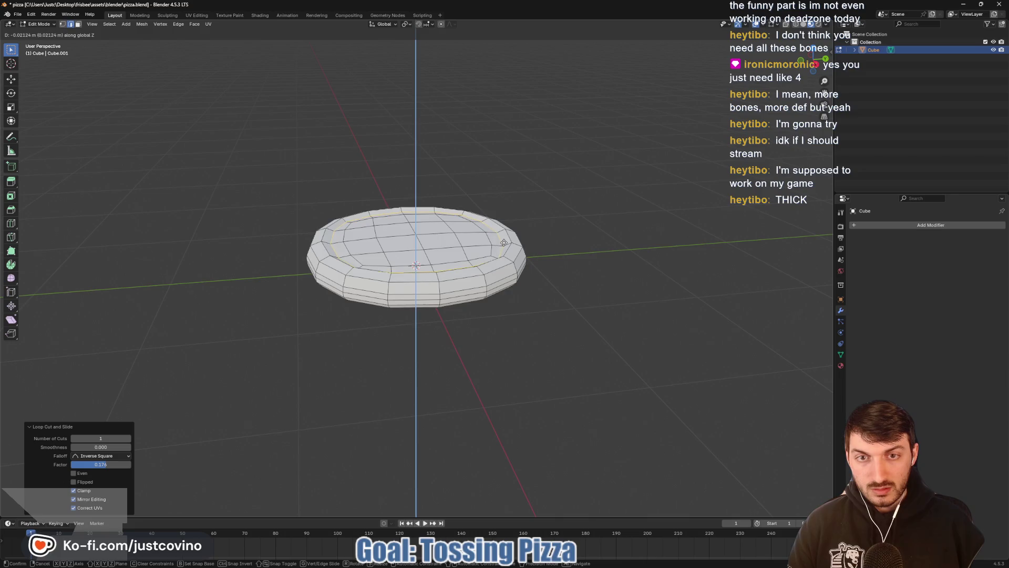
click(504, 243)
mouse_move(504, 243)
mouse_down()
mouse_move(624, 241)
mouse_move(641, 227)
mouse_move(582, 277)
mouse_up()
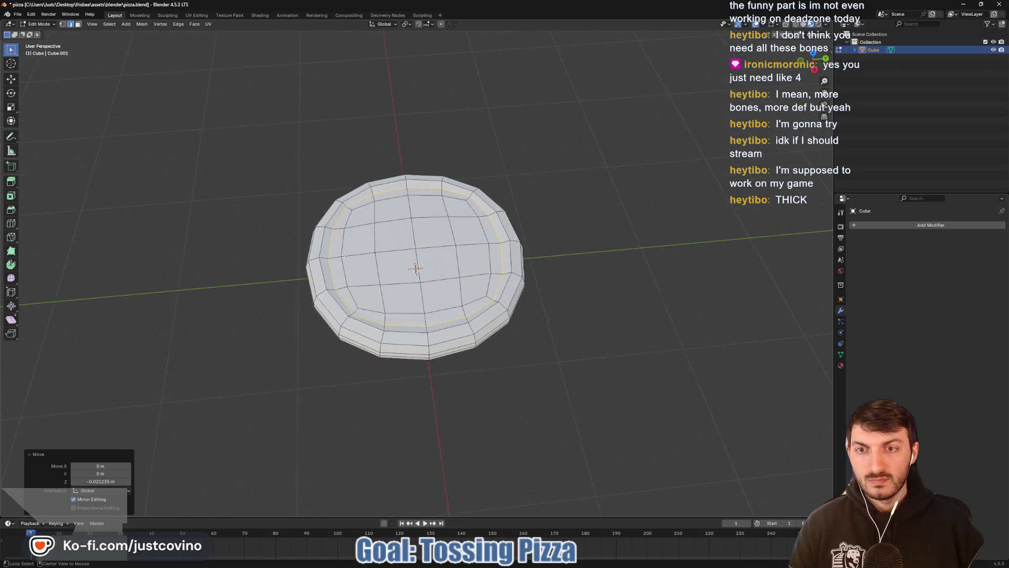
Step: Select the central faces on the top of the pizza
alt+click(342, 252)
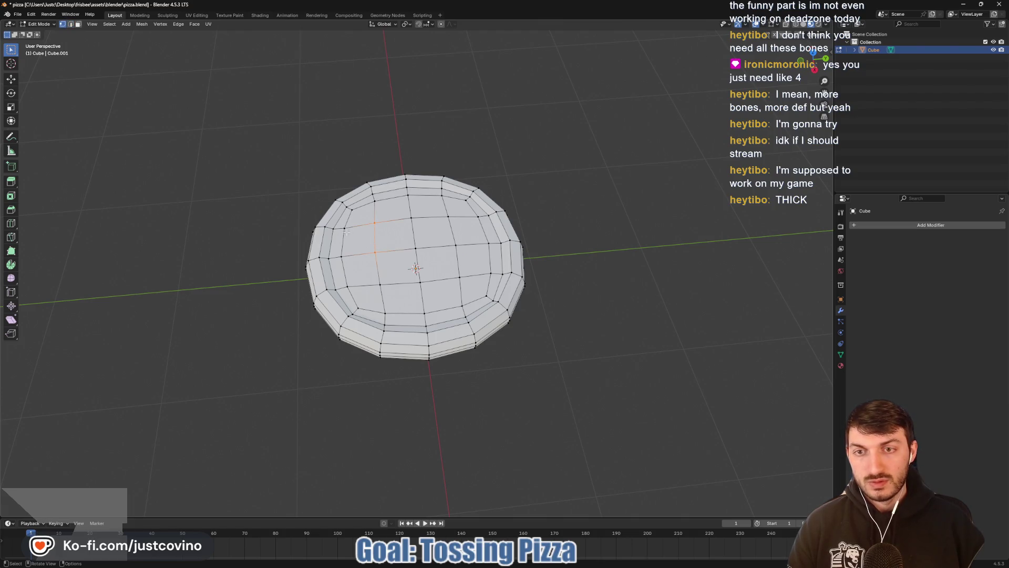
ctrl+click(470, 280)
key(3)
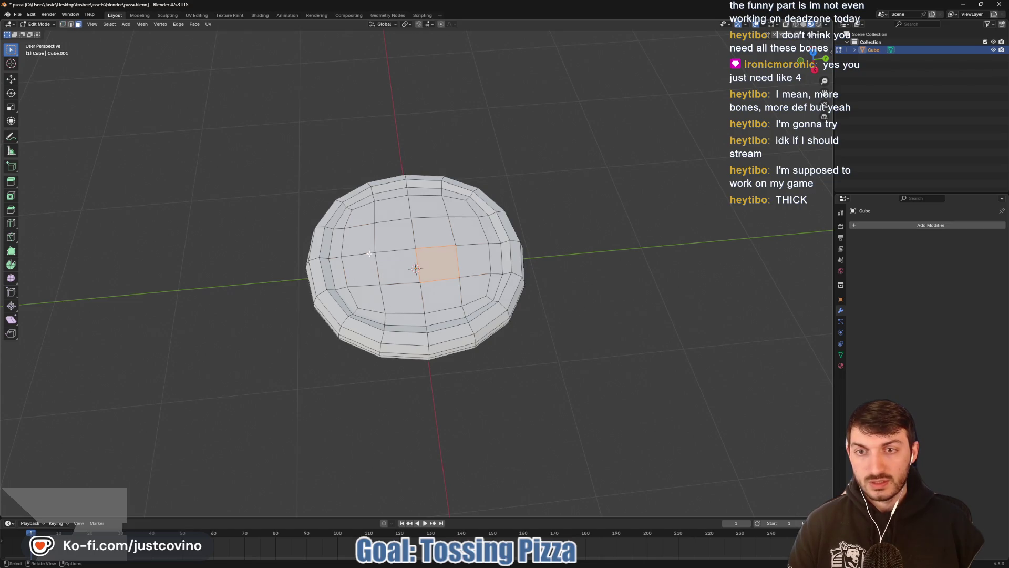
ctrl+click(433, 231)
ctrl+click(459, 208)
shift+click(471, 263)
shift+click(475, 288)
shift+click(470, 229)
shift+click(441, 295)
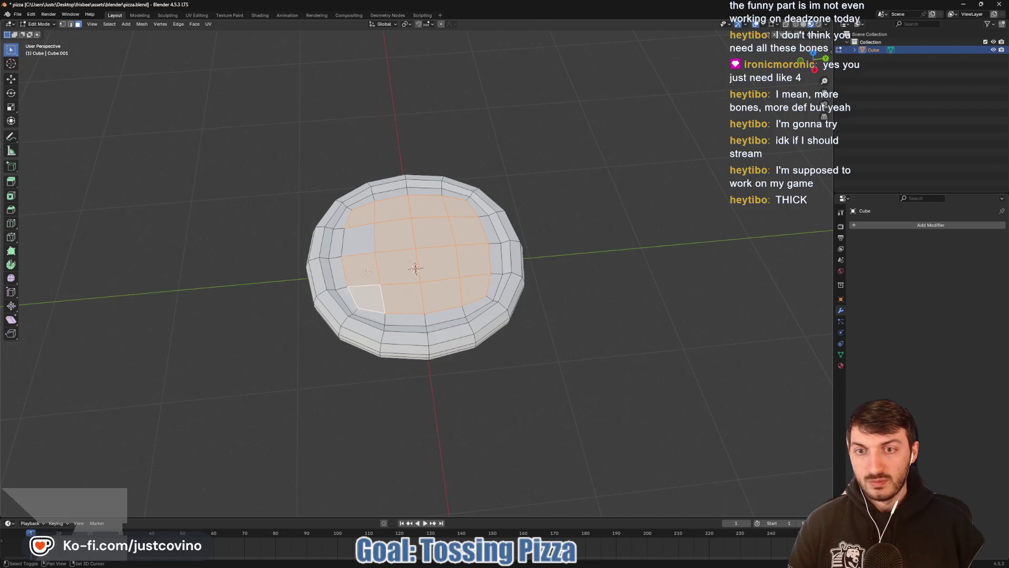
drag(431, 261, 455, 216)
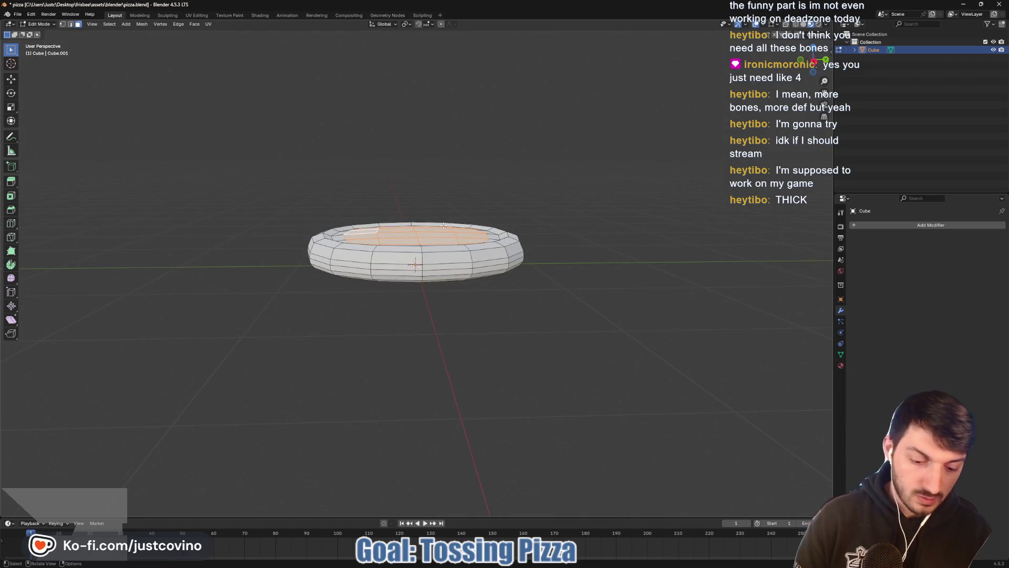
Step: With proportional editing and a smaller falloff, sink the centre about 0.020 m, then exit to Object Mode
key(o)
mouse_move(428, 224)
mouse_down()
mouse_move(406, 257)
mouse_move(428, 221)
mouse_up()
click(405, 257)
shift+click(439, 255)
key(g)
key(z)
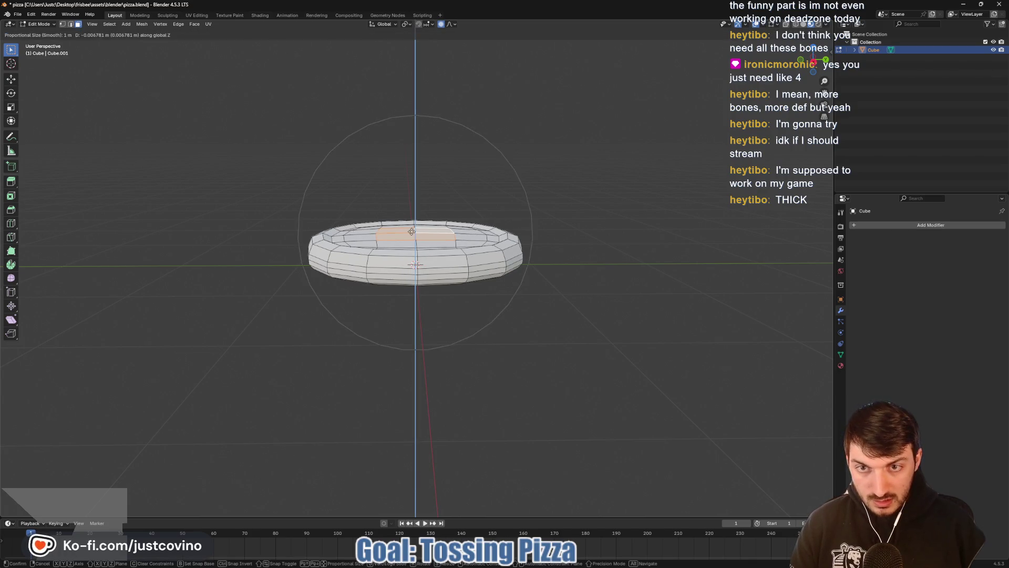
scroll(412, 231, up, 11)
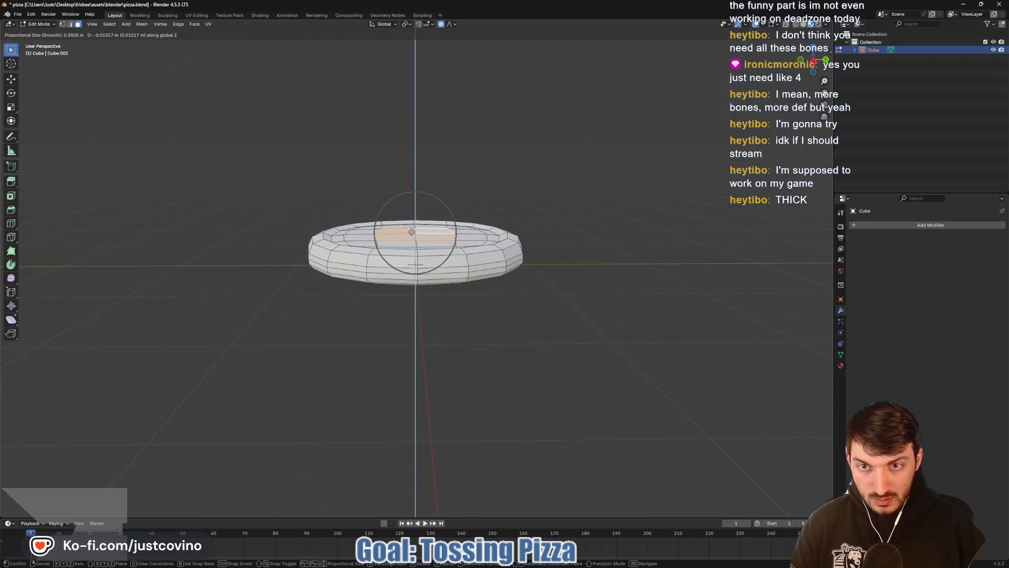
click(412, 233)
mouse_move(480, 251)
mouse_down()
mouse_move(603, 263)
mouse_move(568, 255)
mouse_move(502, 282)
mouse_move(421, 284)
mouse_move(612, 309)
mouse_up()
key(Tab)
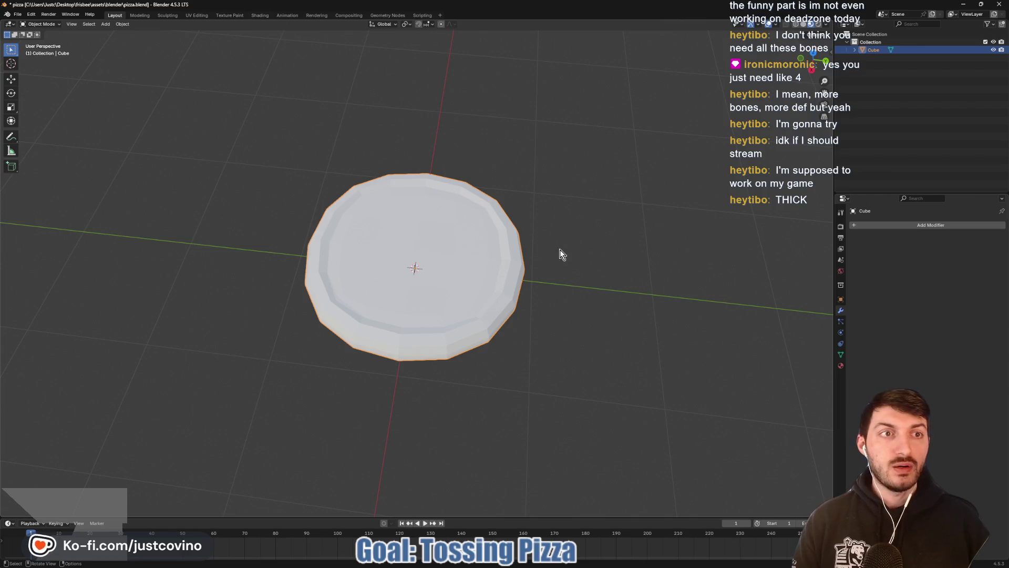
Step: Rename the Cube object to 'Pizza'
click(891, 50)
double_click(879, 50)
text(Pizza)
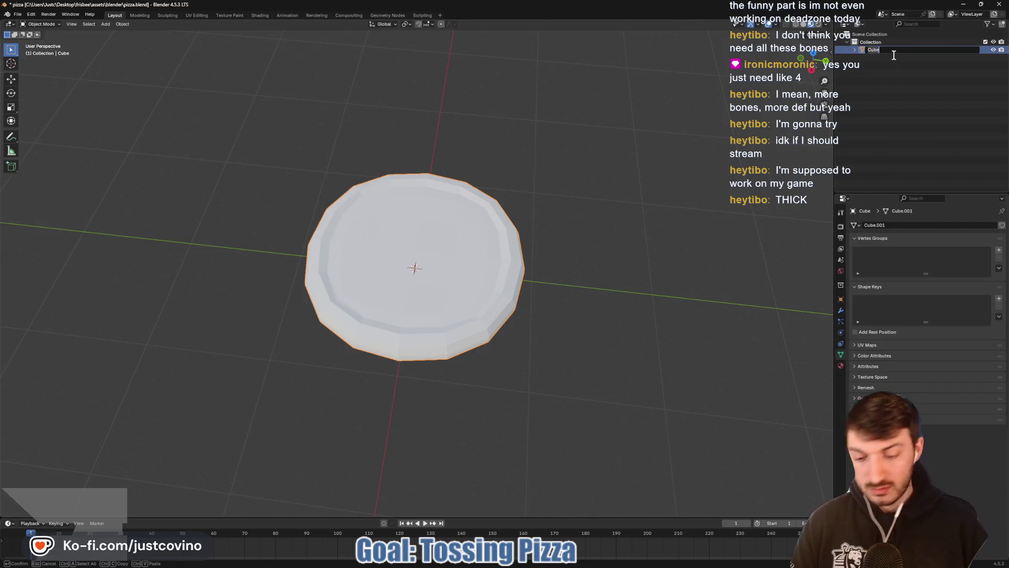
key(Return)
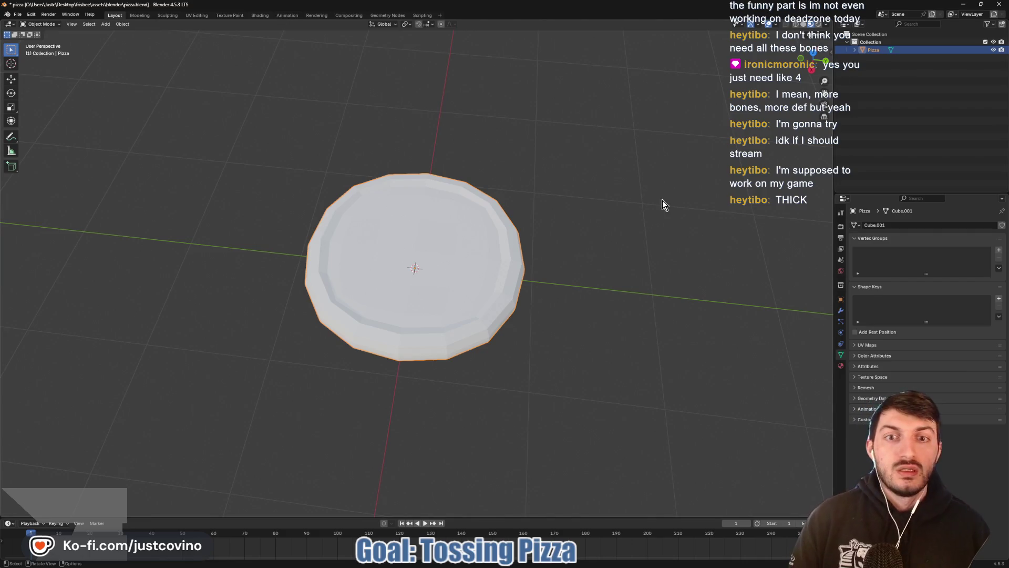
Step: Select the whole mesh and create a new material named 'Crust'
key(Tab)
mouse_move(581, 259)
mouse_down()
mouse_move(550, 231)
mouse_move(573, 225)
mouse_move(552, 189)
mouse_move(598, 235)
mouse_move(613, 264)
mouse_move(604, 279)
mouse_up()
key(a)
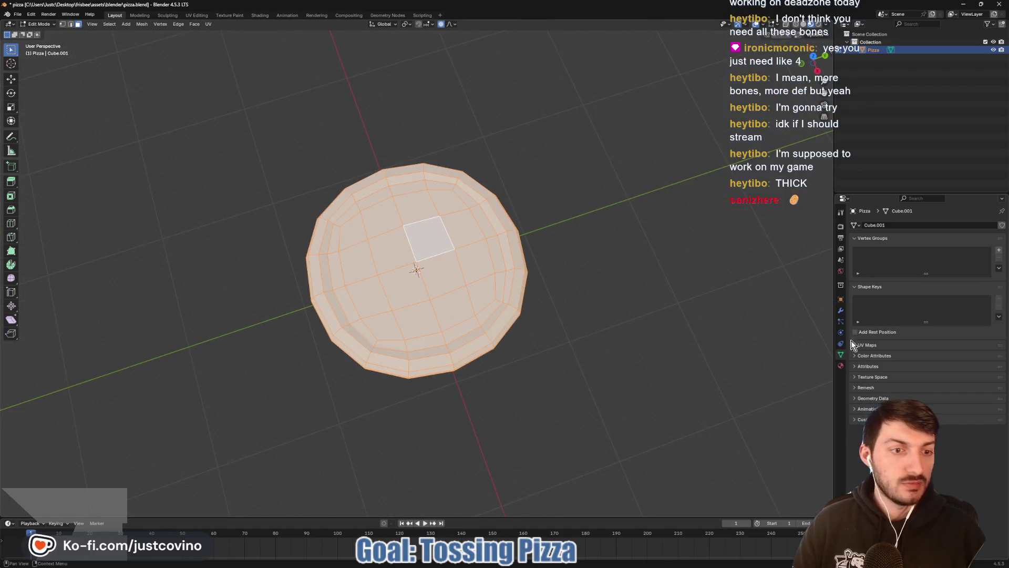
click(841, 365)
click(875, 260)
double_click(900, 258)
text(crust)
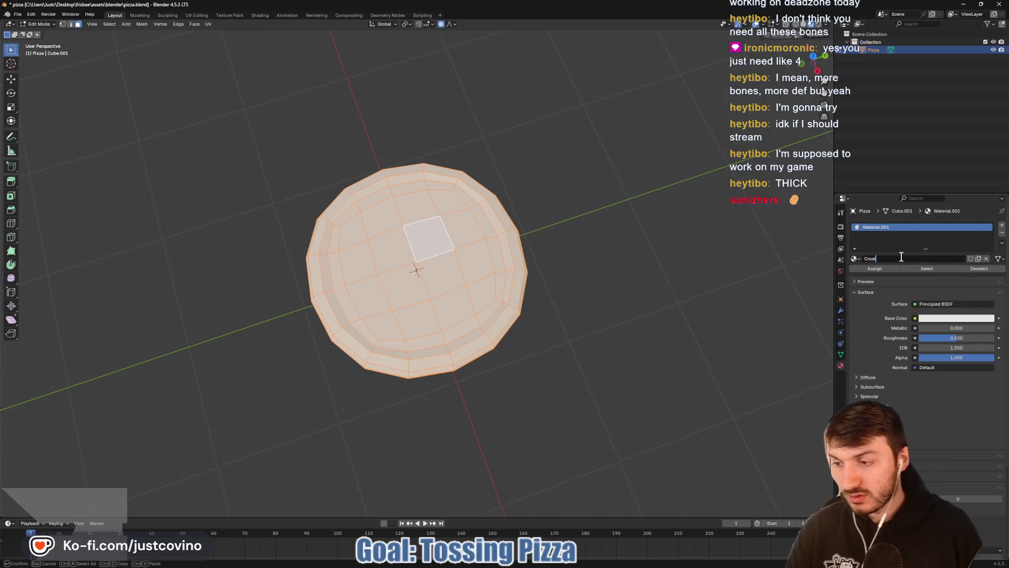
key(Return)
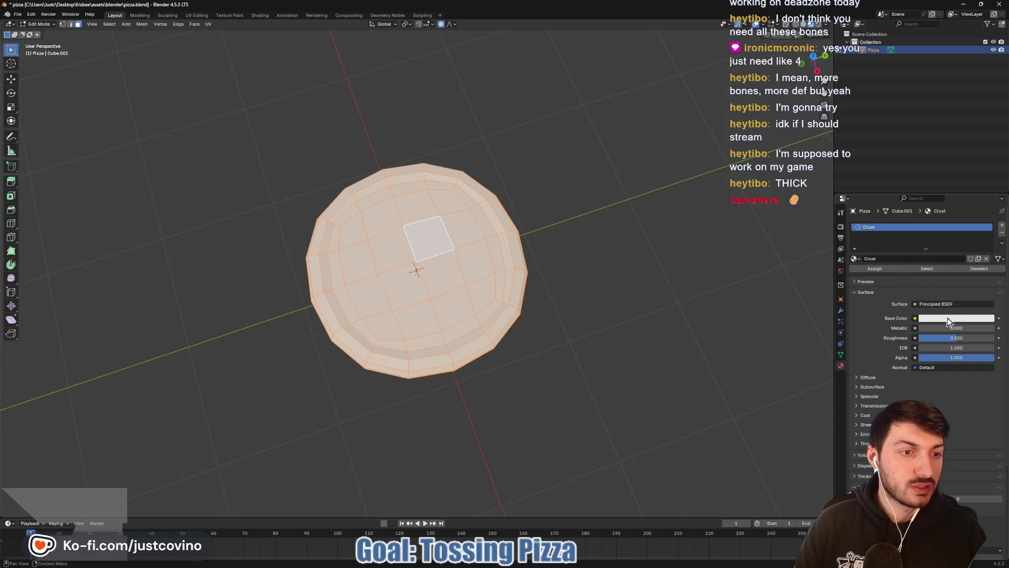
Step: Set the Crust base colour to a golden brownish orange
click(941, 319)
drag(946, 236, 942, 239)
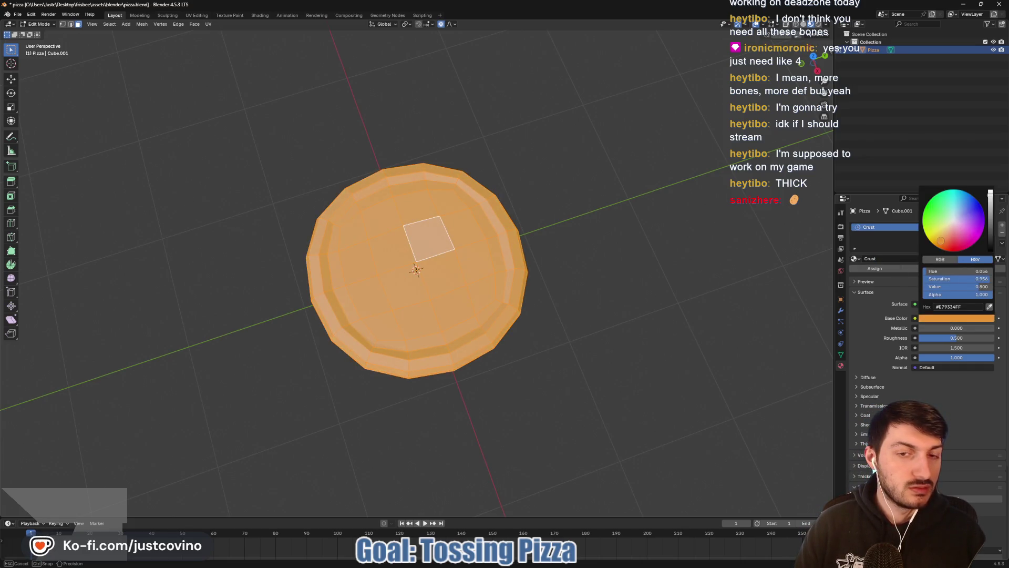
drag(988, 203, 990, 216)
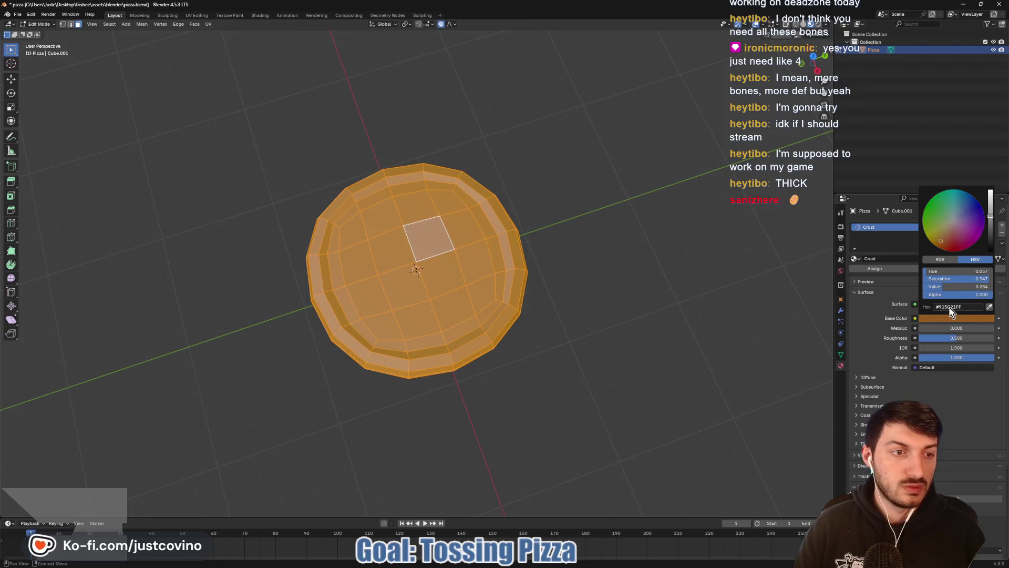
drag(940, 242, 938, 239)
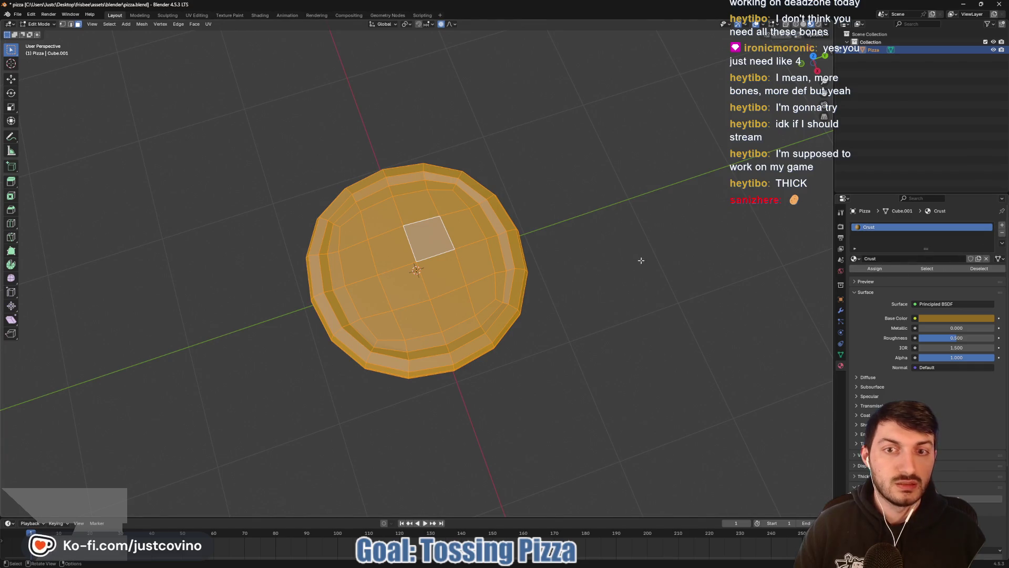
Step: Select only the inner top faces and add a second material slot
key(alt+a)
click(354, 235)
shift+click(383, 218)
shift+click(448, 203)
shift+click(417, 208)
shift+click(423, 236)
shift+click(457, 282)
shift+click(473, 292)
shift+click(441, 315)
shift+click(401, 281)
shift+click(363, 274)
shift+click(387, 244)
shift+click(382, 326)
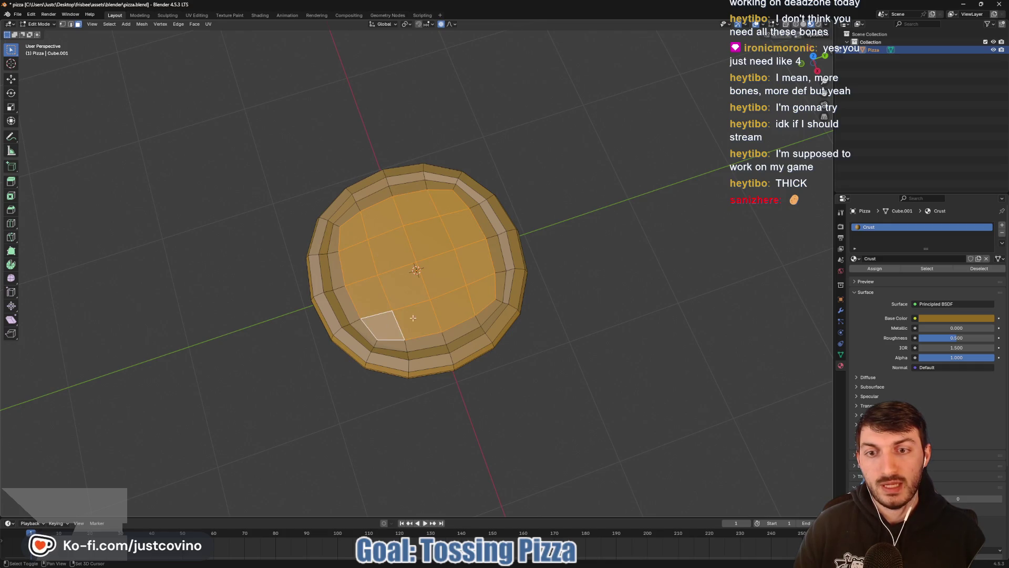
click(1001, 224)
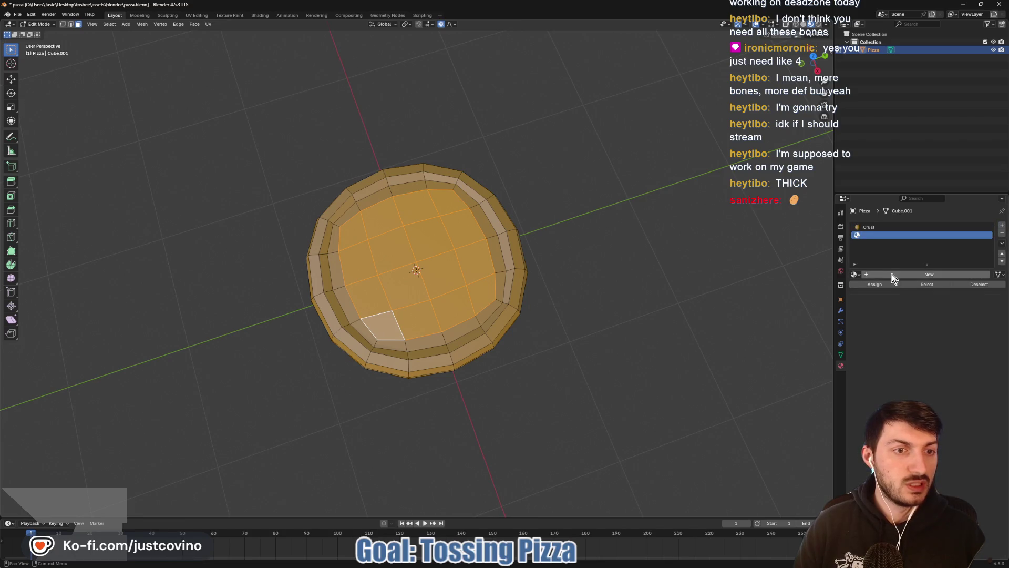
Step: Create a yellow material named 'Cheese' and assign it to the inner faces
click(897, 276)
double_click(901, 274)
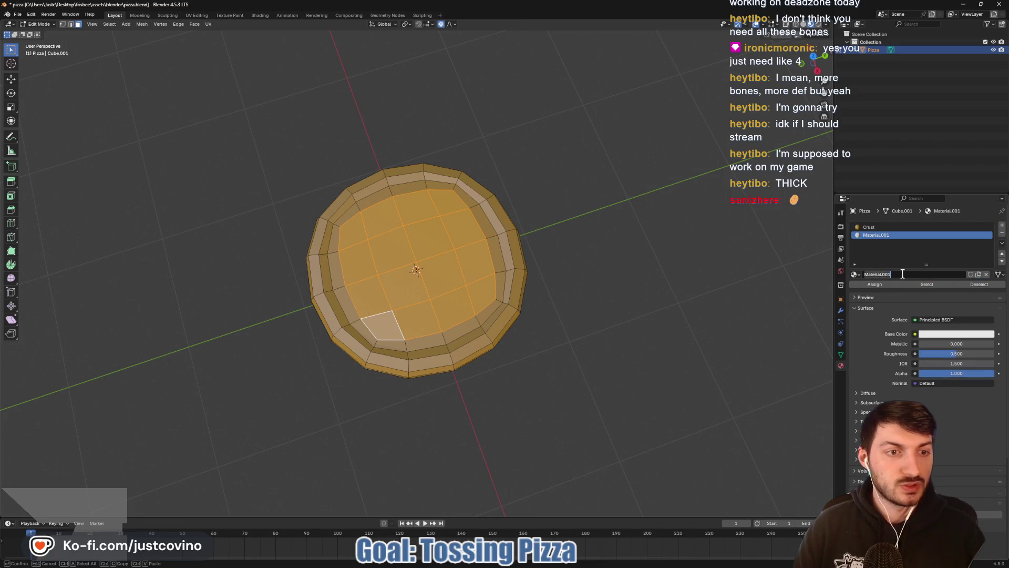
text(Cheese)
key(Return)
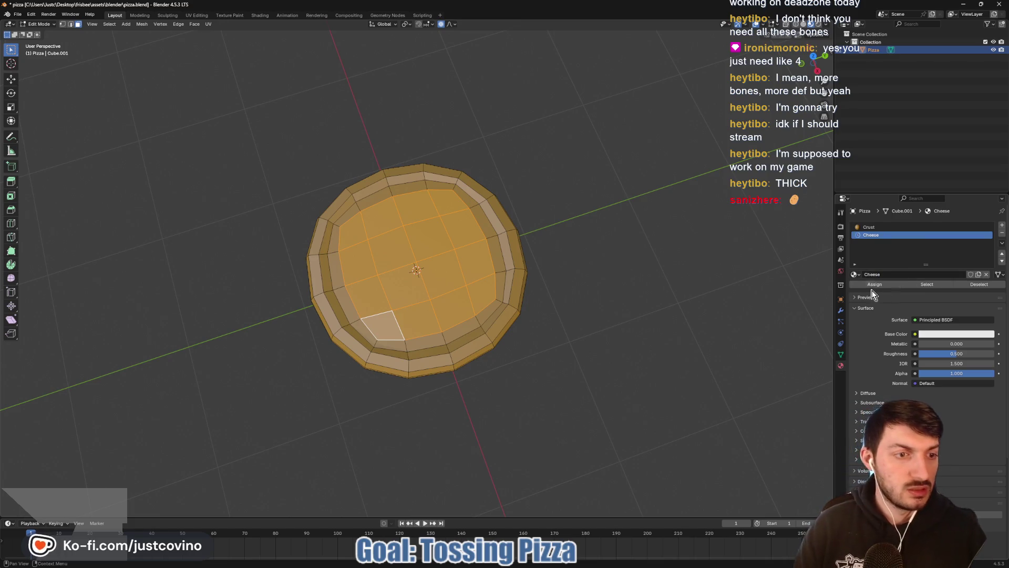
click(941, 334)
click(929, 255)
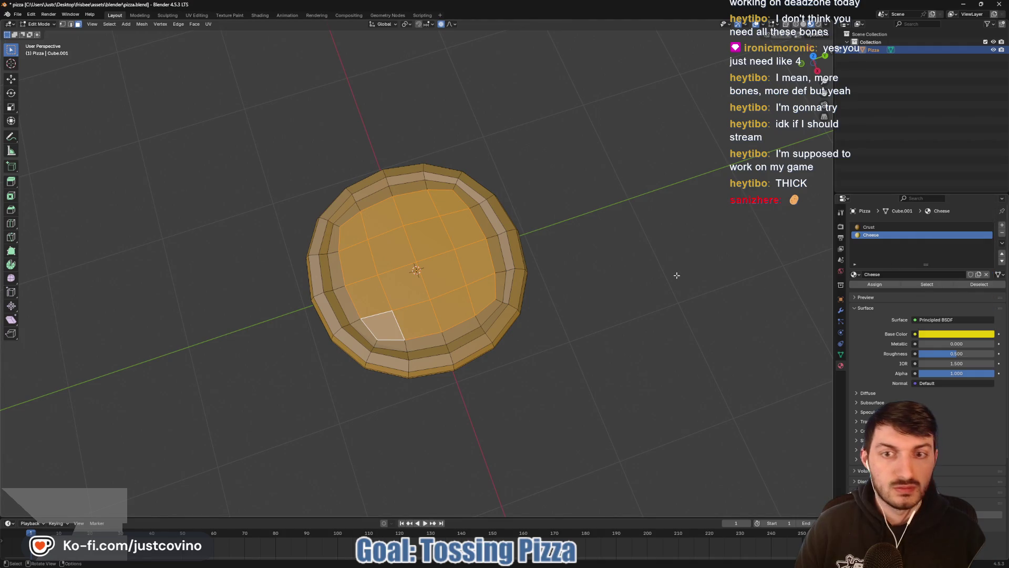
click(874, 284)
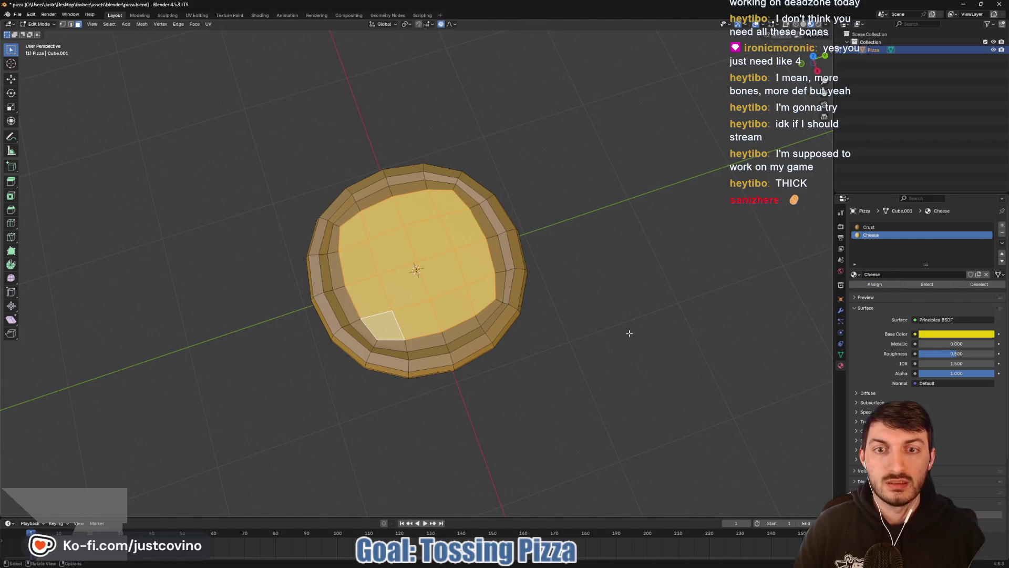
Step: Scale the cheese area slightly inward on the horizontal plane and return to Object Mode
key(Tab)
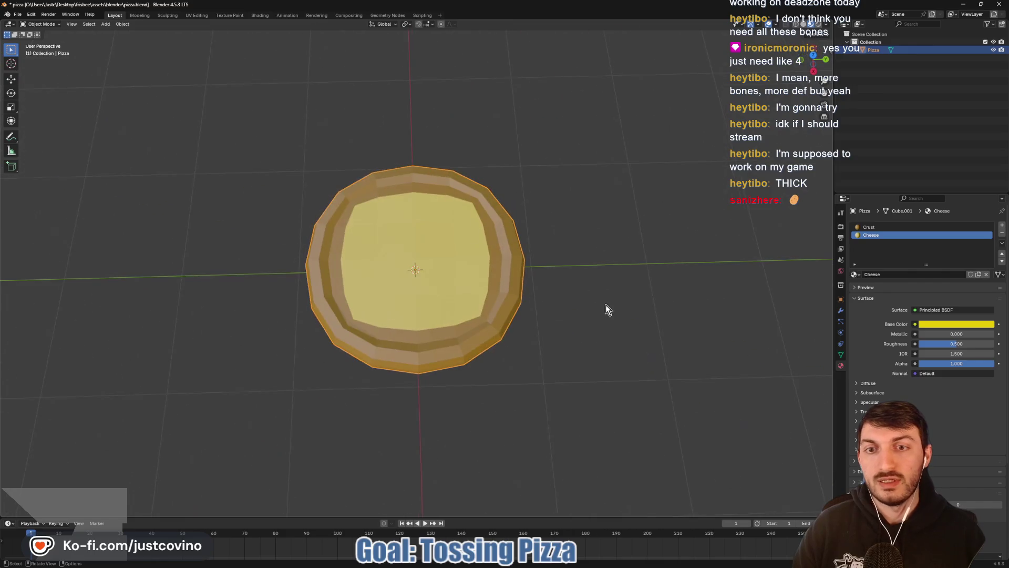
key(Tab)
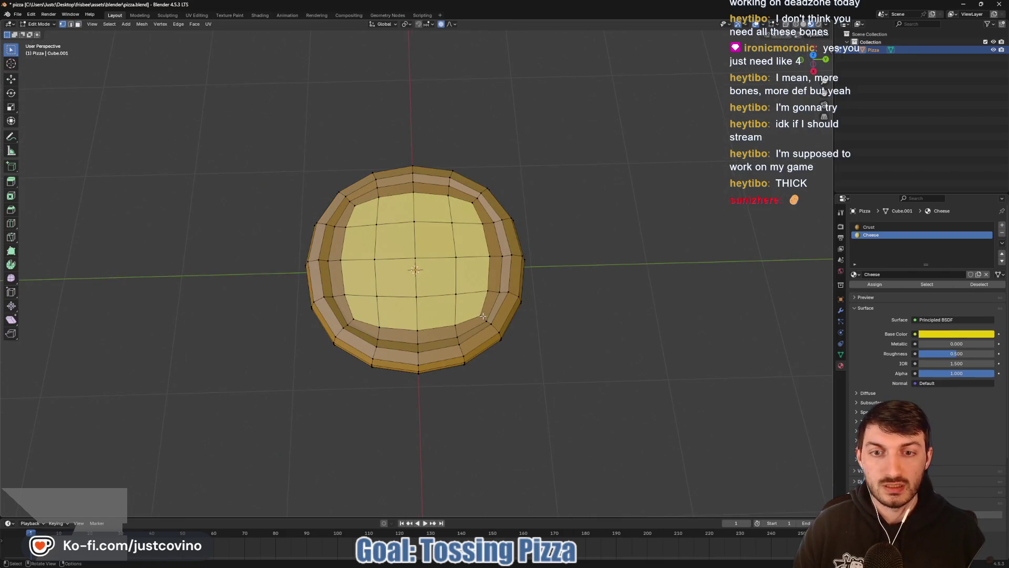
shift+click(352, 318)
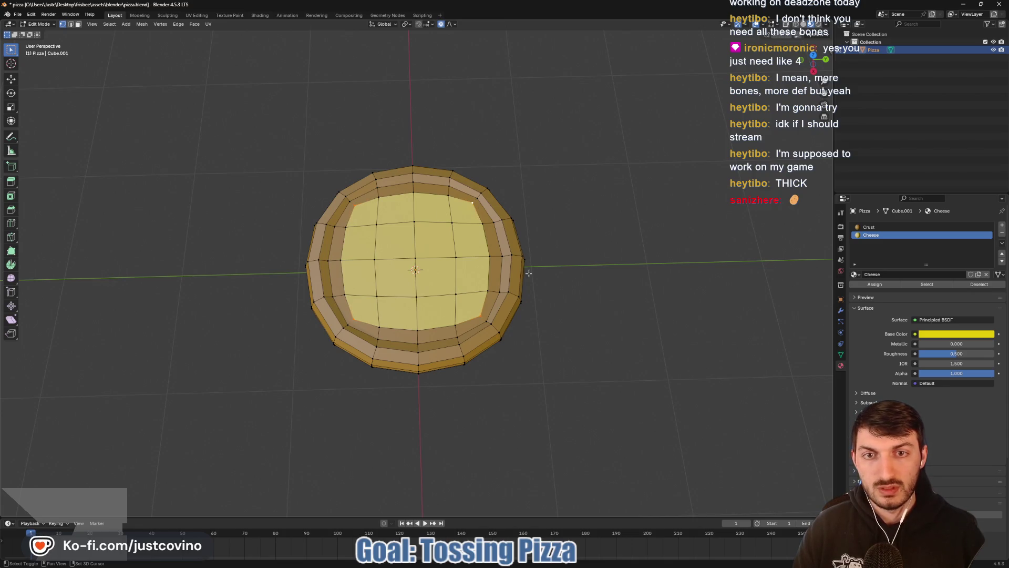
key(s)
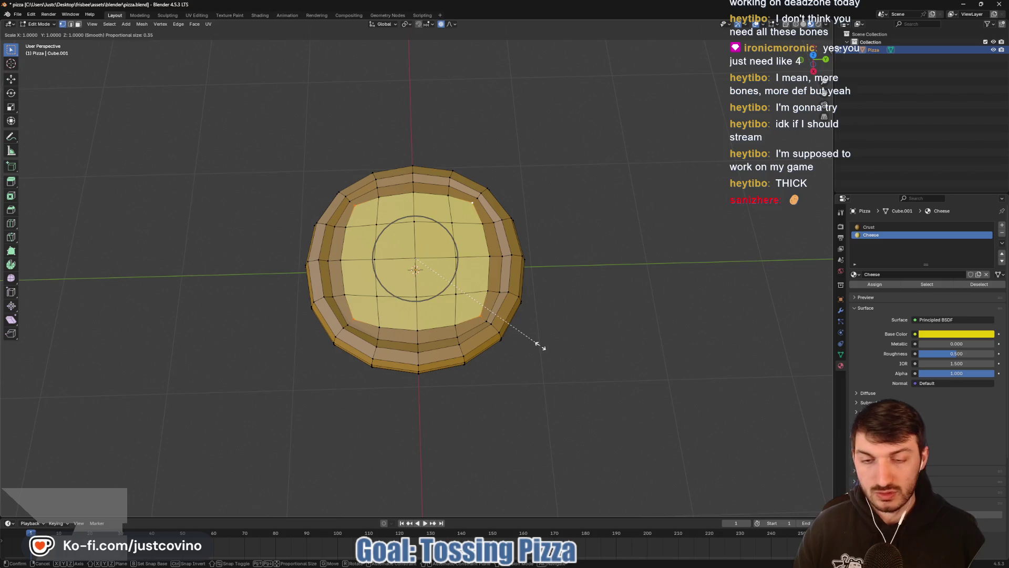
key(Escape)
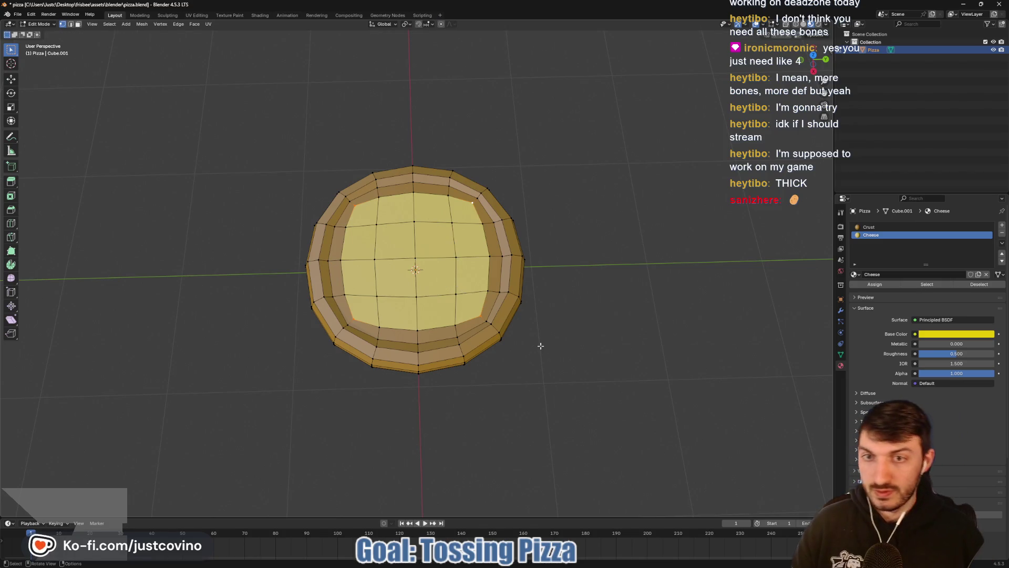
key(s)
key(shift+z)
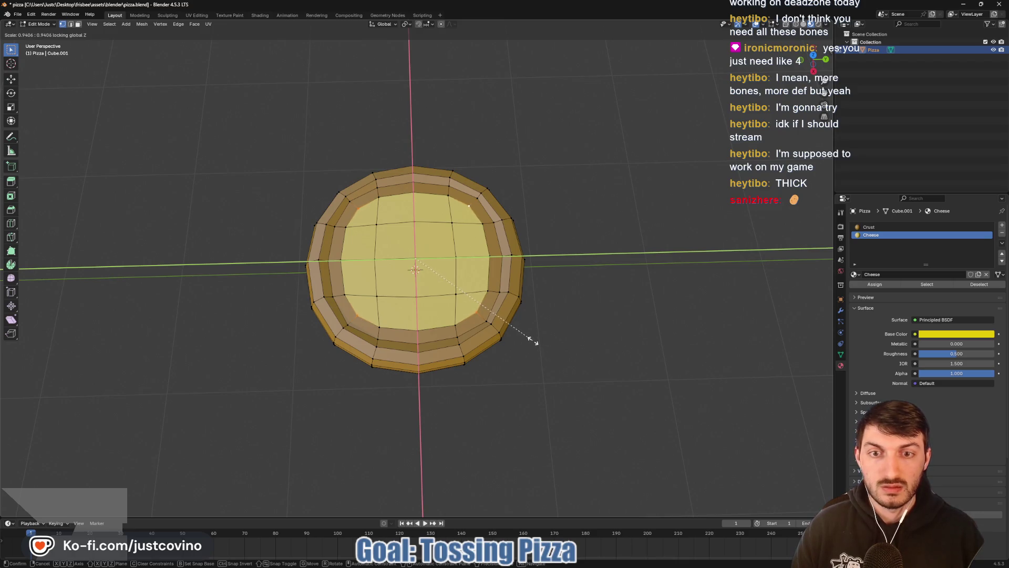
click(532, 340)
key(Tab)
mouse_move(575, 290)
mouse_down()
mouse_move(482, 308)
mouse_move(566, 317)
mouse_move(594, 295)
mouse_move(607, 299)
mouse_move(573, 255)
mouse_up()
click(573, 256)
Step: Add a single-bone armature to the pizza and scale it down
key(shift+a)
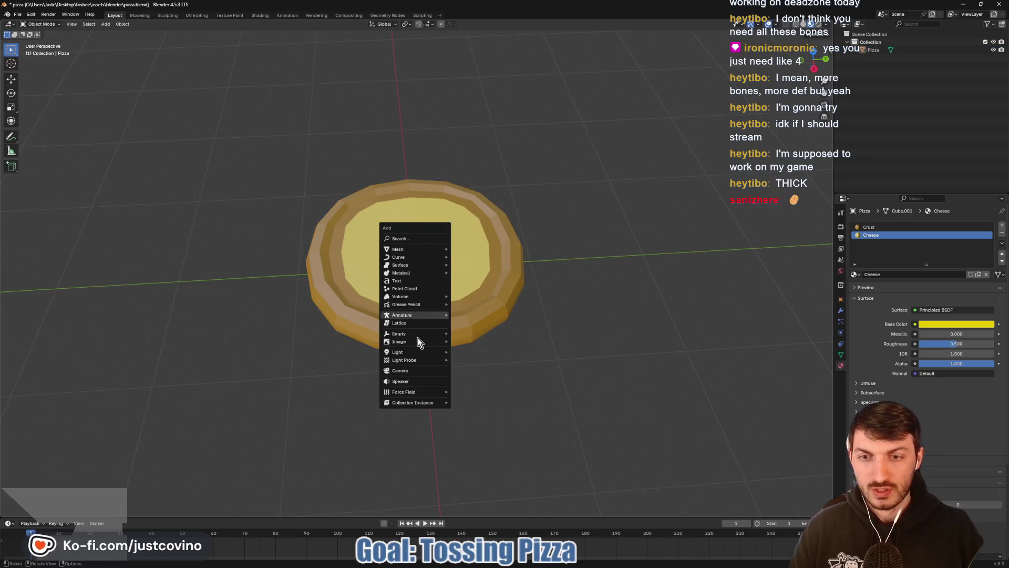
mouse_move(410, 314)
click(479, 315)
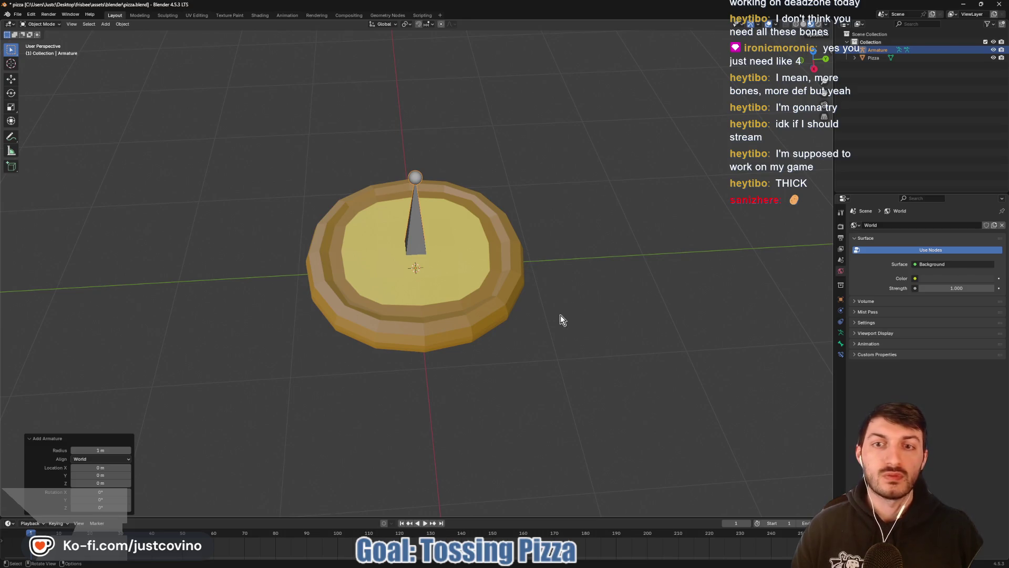
key(s)
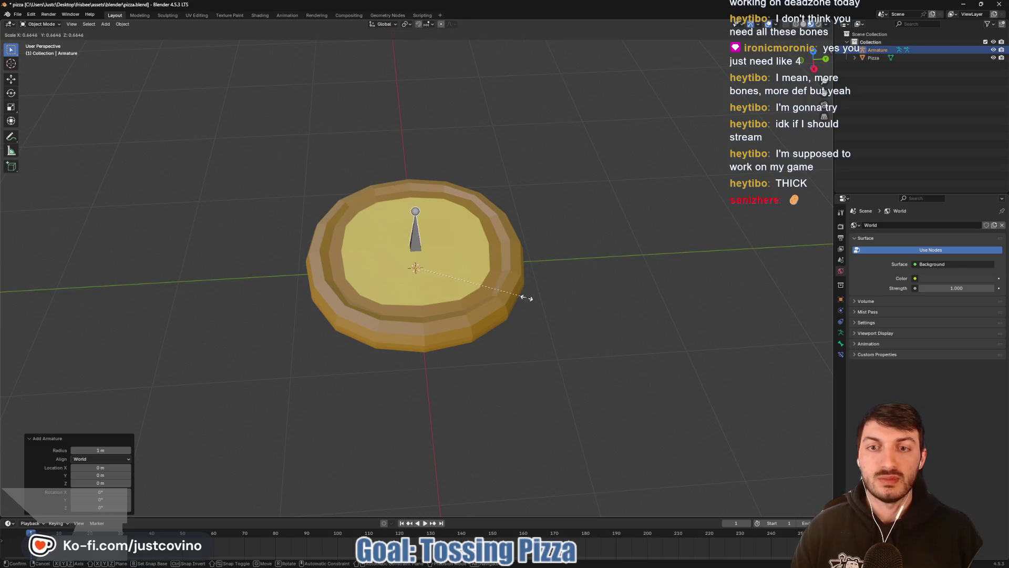
click(530, 303)
Step: Switch to a top-down view and enter the armature's Edit Mode, cancelling a trial Y-axis extrusion
mouse_move(633, 320)
mouse_down()
mouse_move(640, 238)
mouse_move(619, 291)
mouse_move(597, 293)
mouse_move(416, 220)
mouse_up()
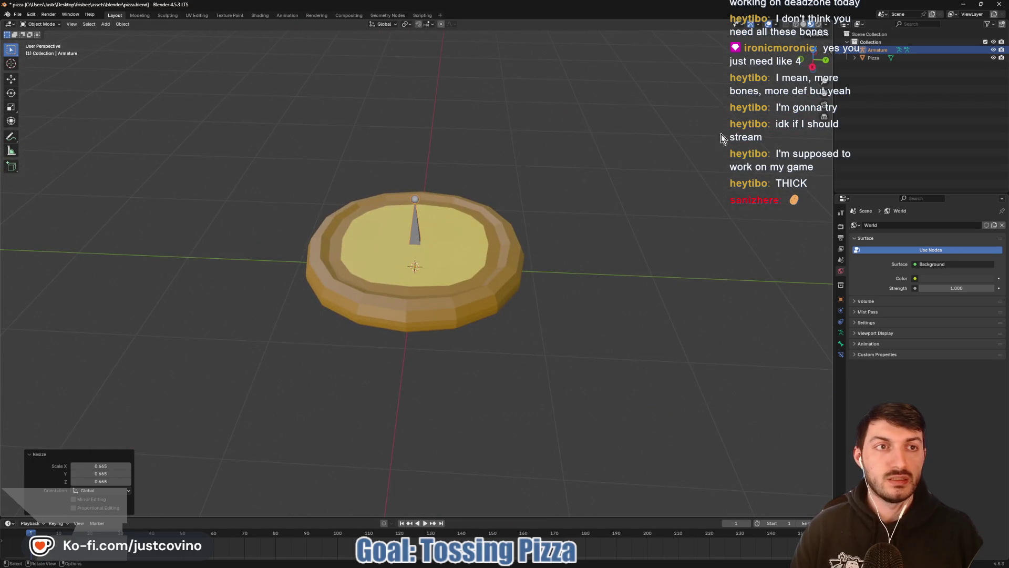
click(815, 49)
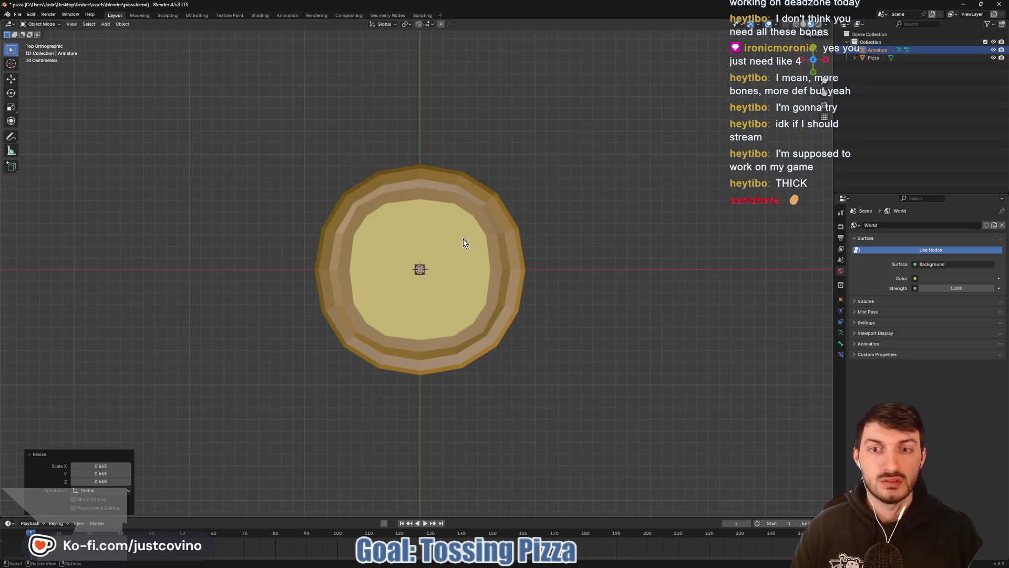
click(420, 271)
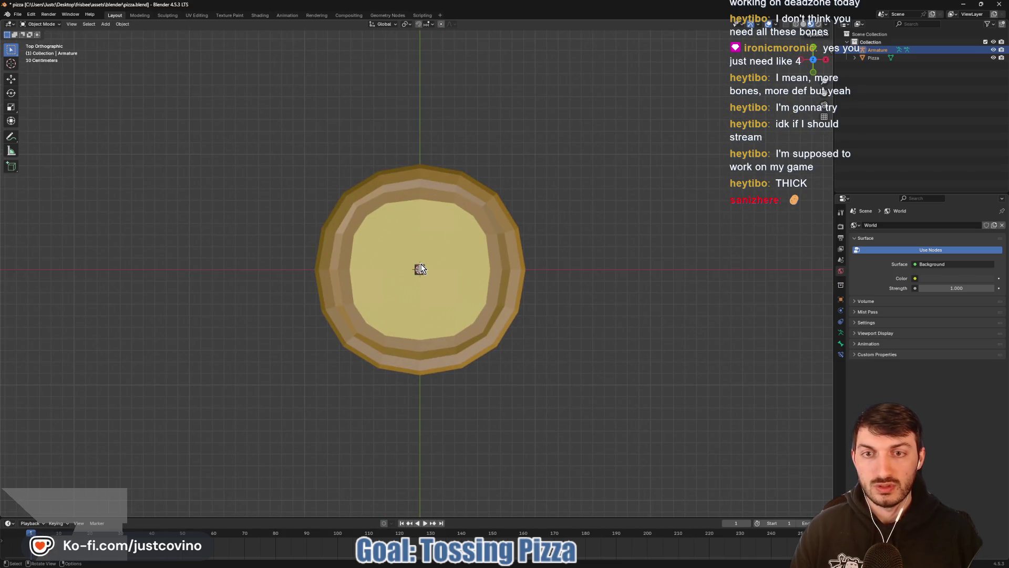
key(Tab)
key(e)
key(x)
key(y)
key(x)
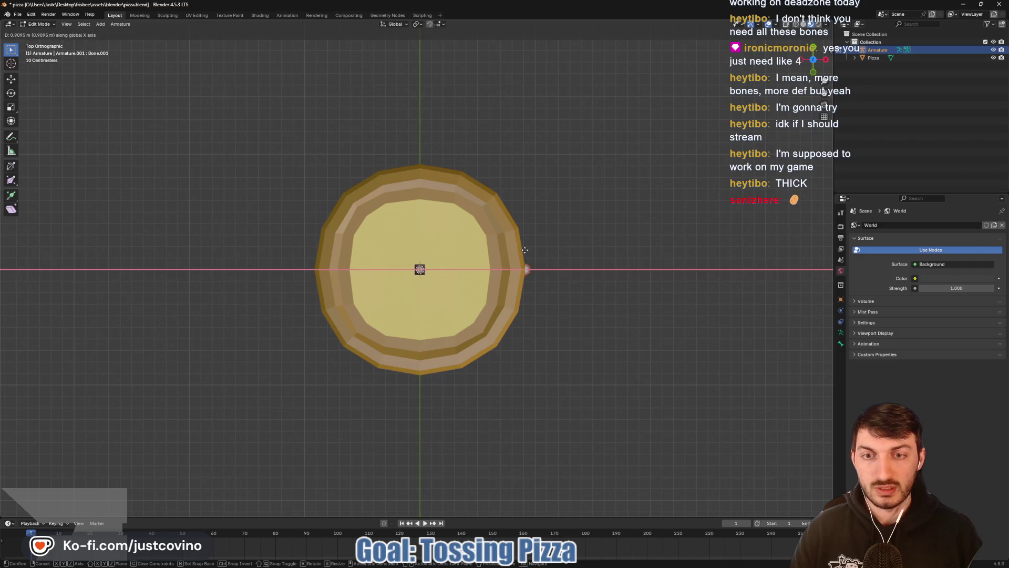
right_click(527, 252)
Step: Extrude a bone from the centre joint up to the top crust
mouse_move(581, 271)
mouse_down()
mouse_move(507, 158)
mouse_move(453, 205)
mouse_move(476, 227)
mouse_up()
click(420, 193)
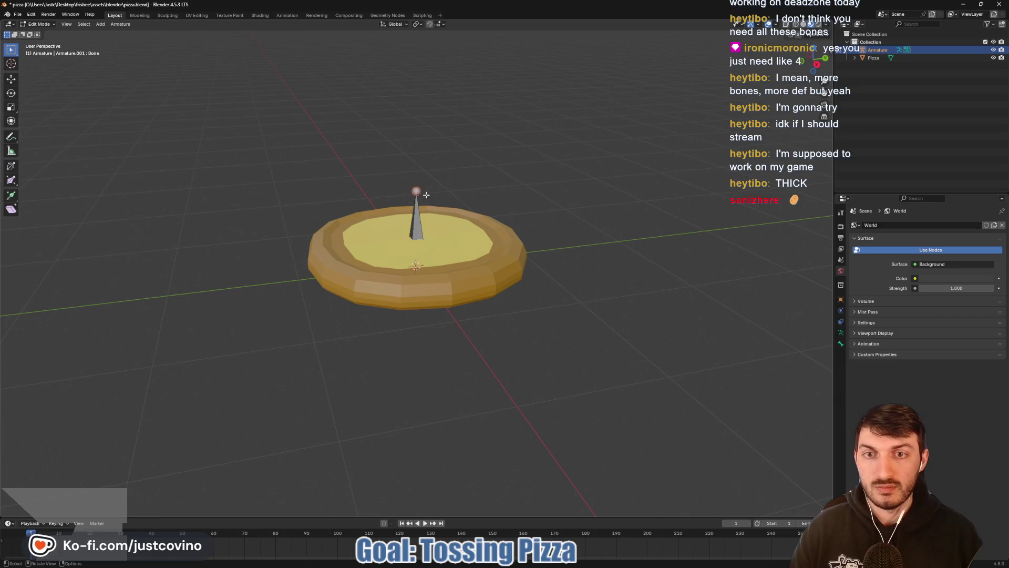
click(813, 51)
key(e)
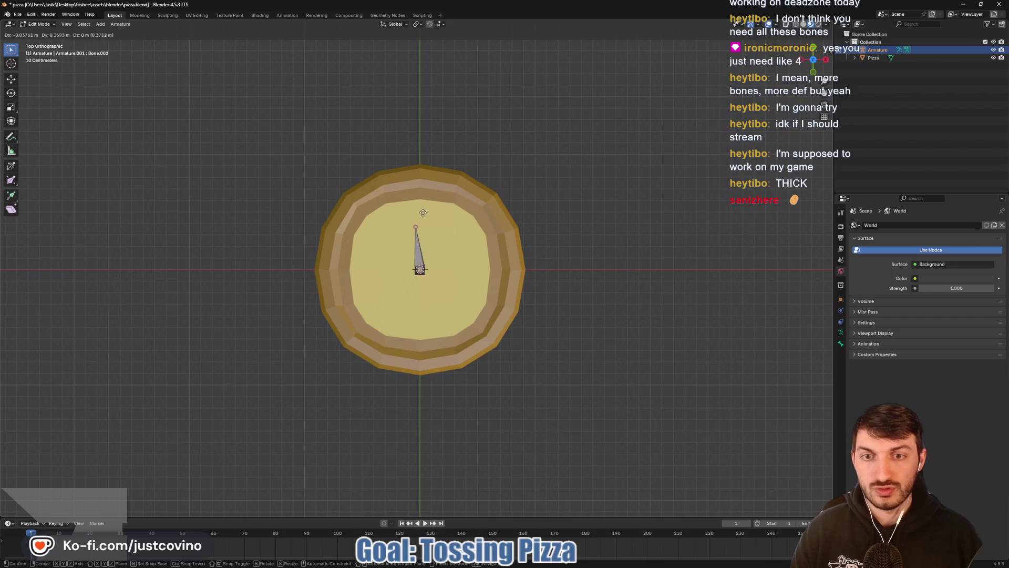
click(427, 158)
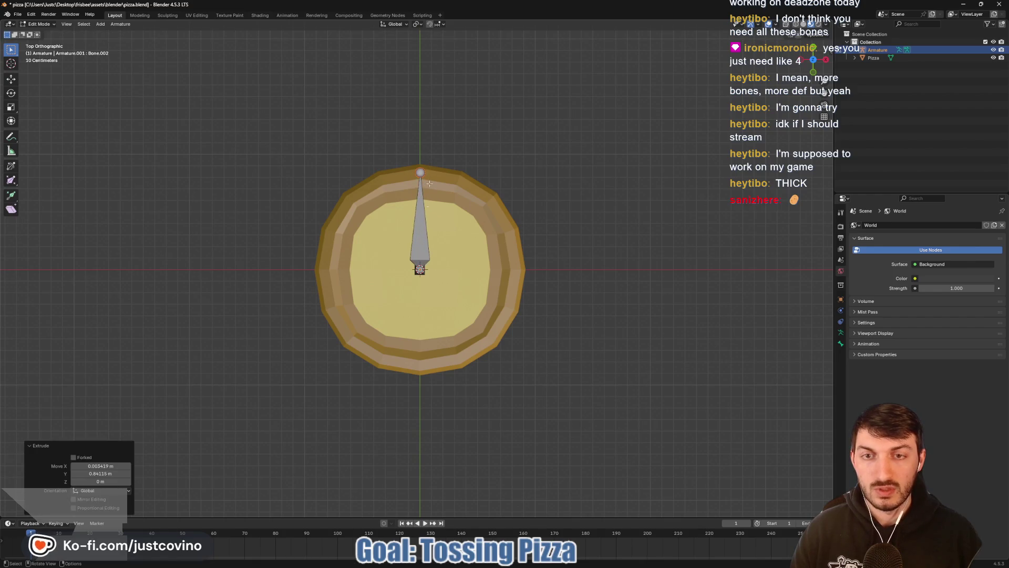
key(ctrl+z)
Step: Extrude three more bones from the centre to the bottom, right and left crust edges
key(e)
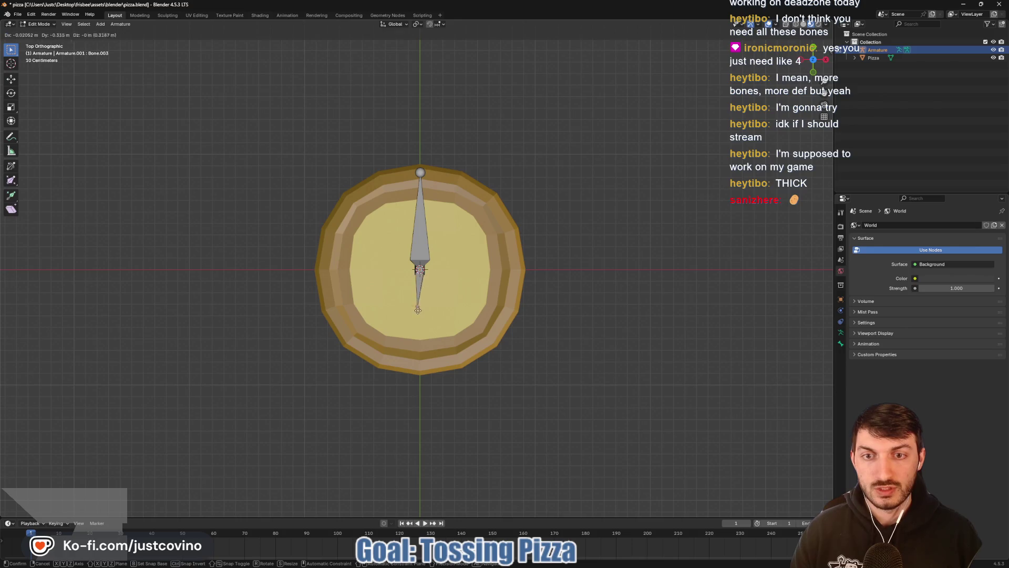
click(422, 372)
click(420, 269)
key(e)
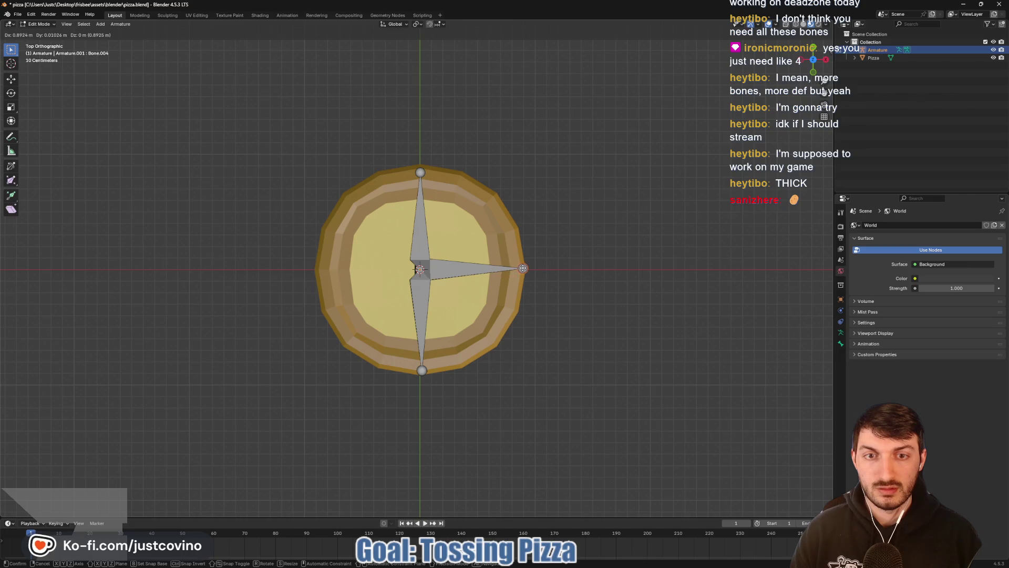
click(521, 268)
click(419, 269)
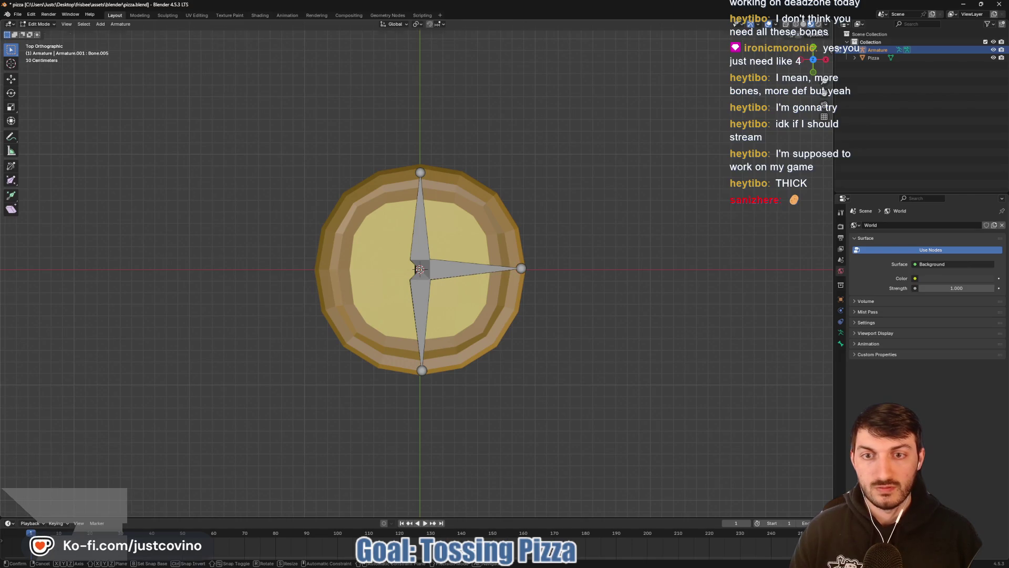
key(e)
click(319, 271)
Step: Orbit to inspect the bone cross and close the bone options menu without changes
drag(597, 266, 533, 251)
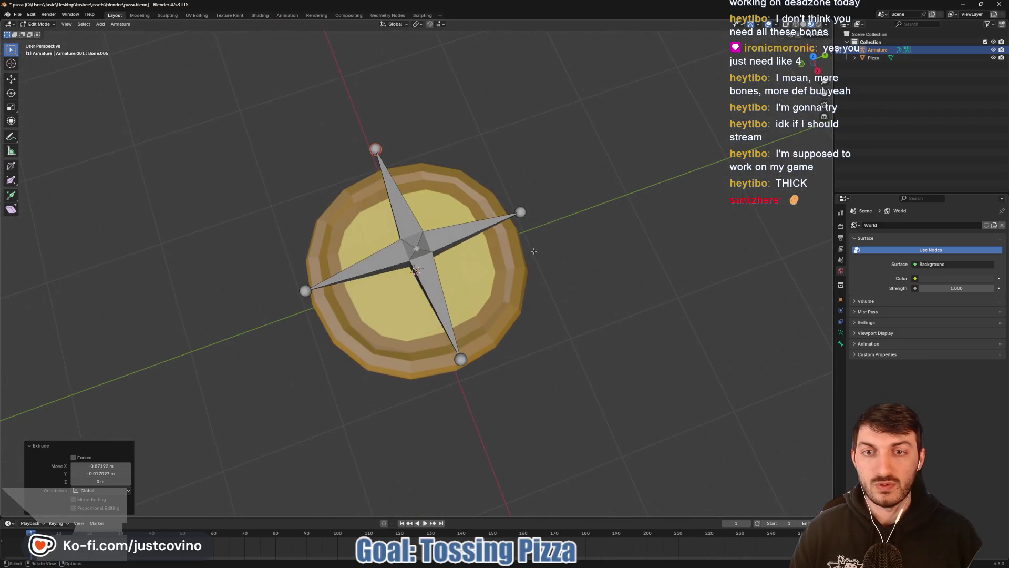
click(419, 248)
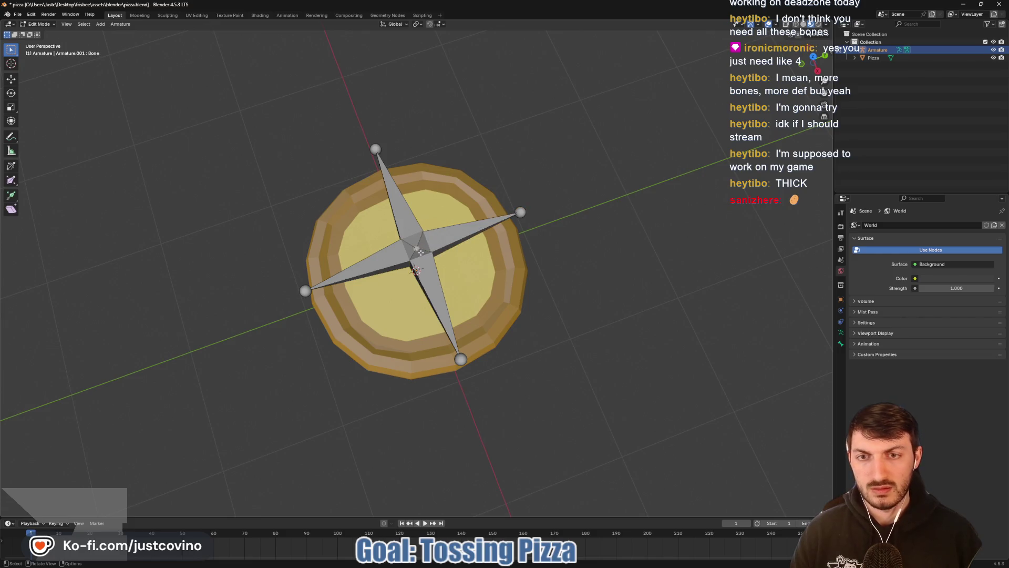
right_click(418, 250)
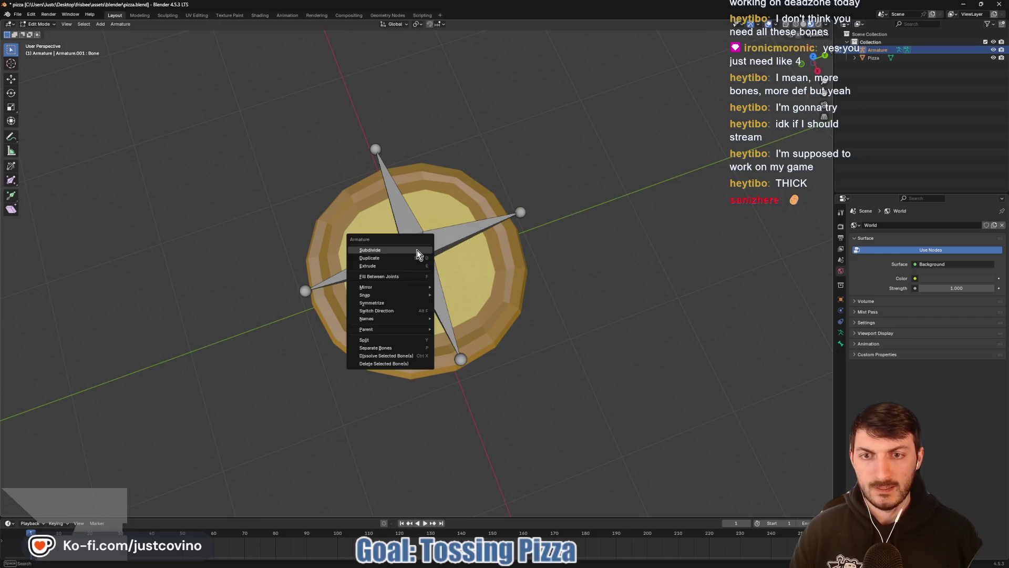
click(406, 351)
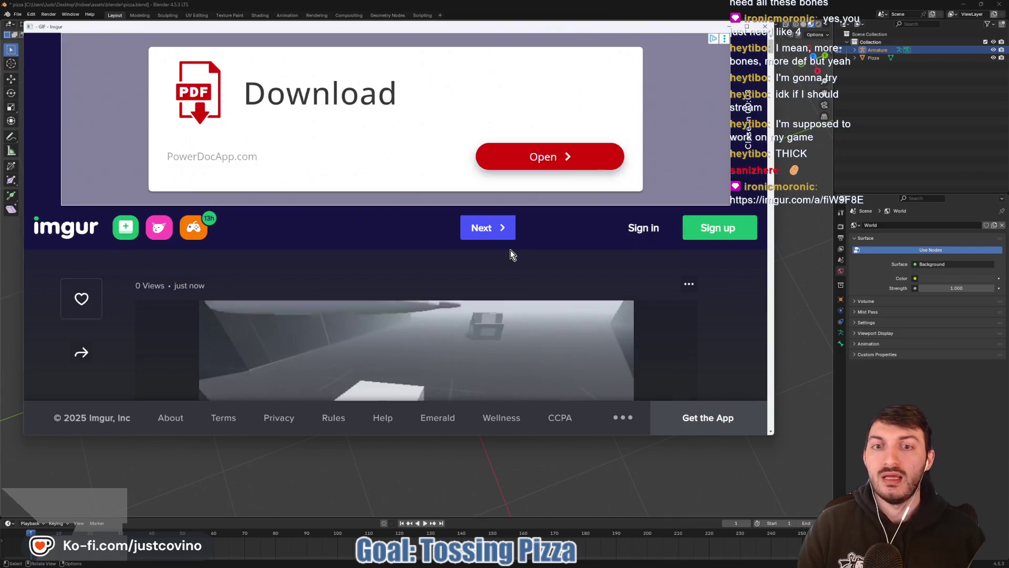
Step: Scroll down the Imgur page to the clip of a white block in a grey scene
scroll(510, 250, down, 3)
scroll(476, 278, down, 2)
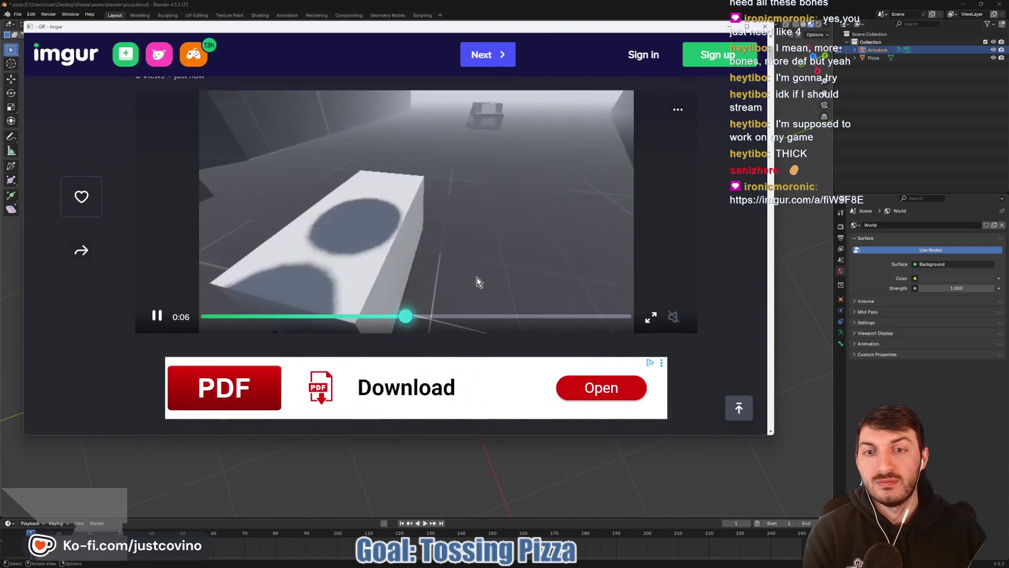
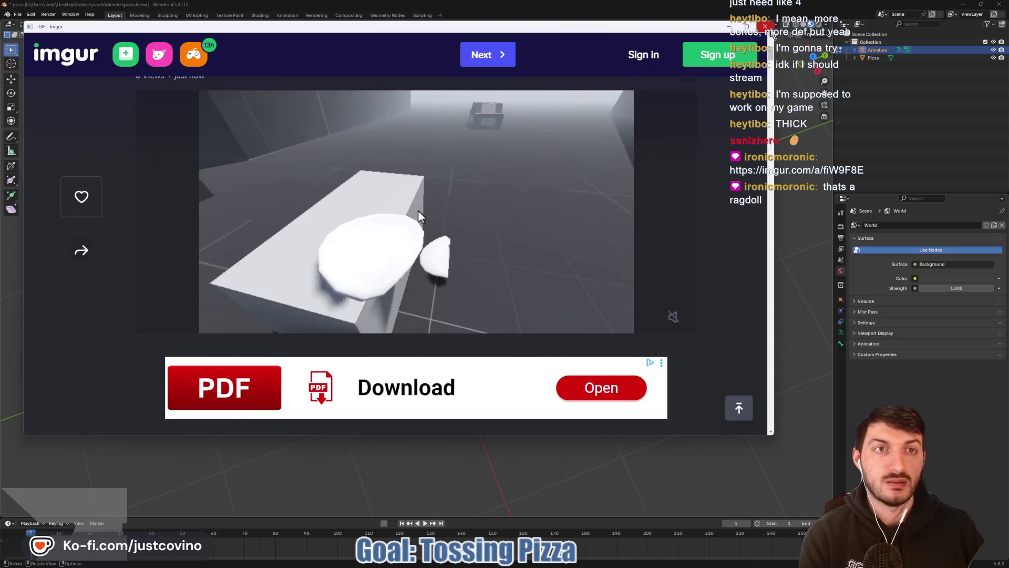
Step: Close the Imgur ragdoll GIF preview to get back to the Blender pizza armature
click(765, 26)
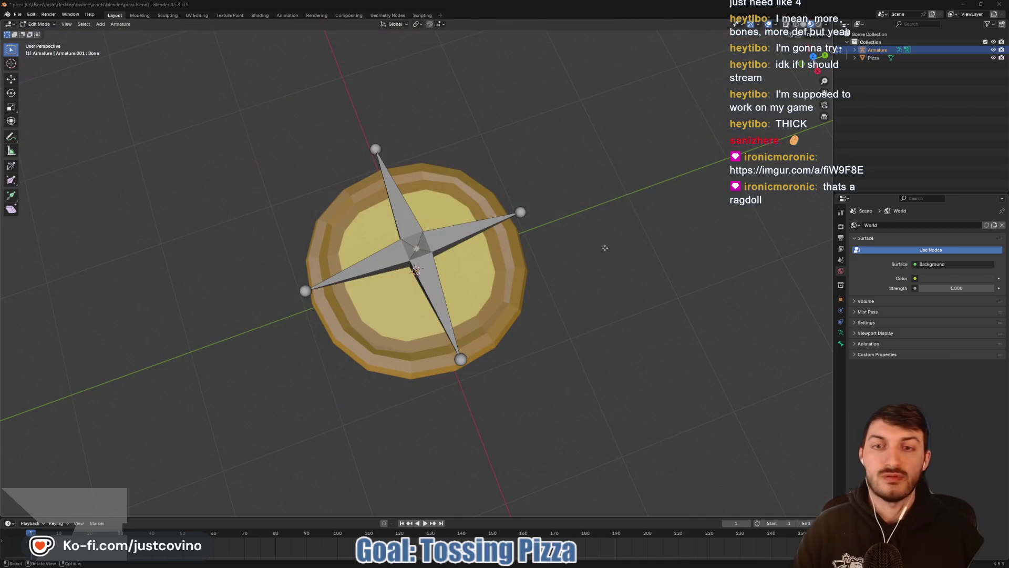
Step: Disconnect the right-hand raised bone from its parent and lower it along Z onto the pizza
drag(604, 244, 462, 218)
click(451, 216)
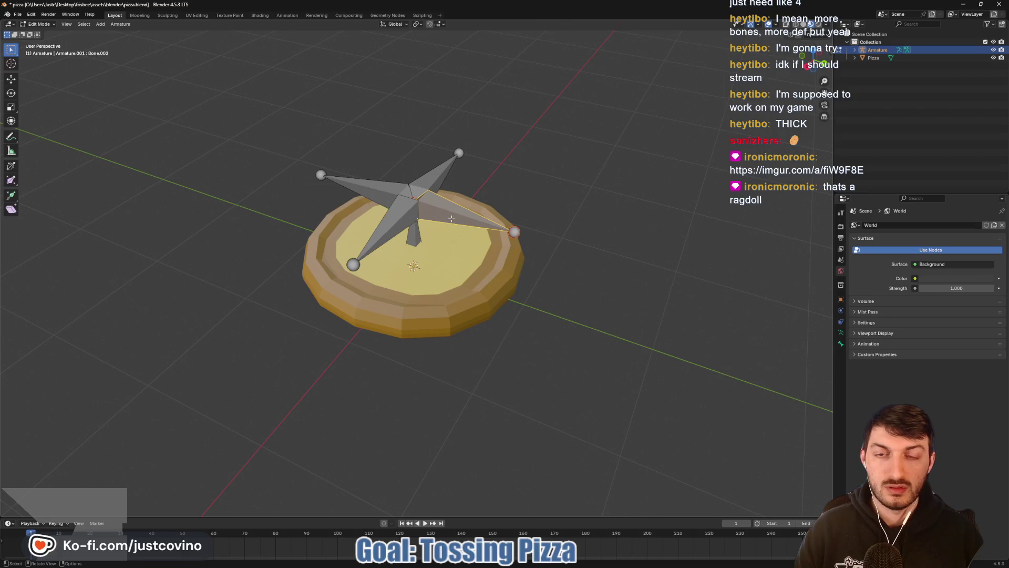
right_click(444, 214)
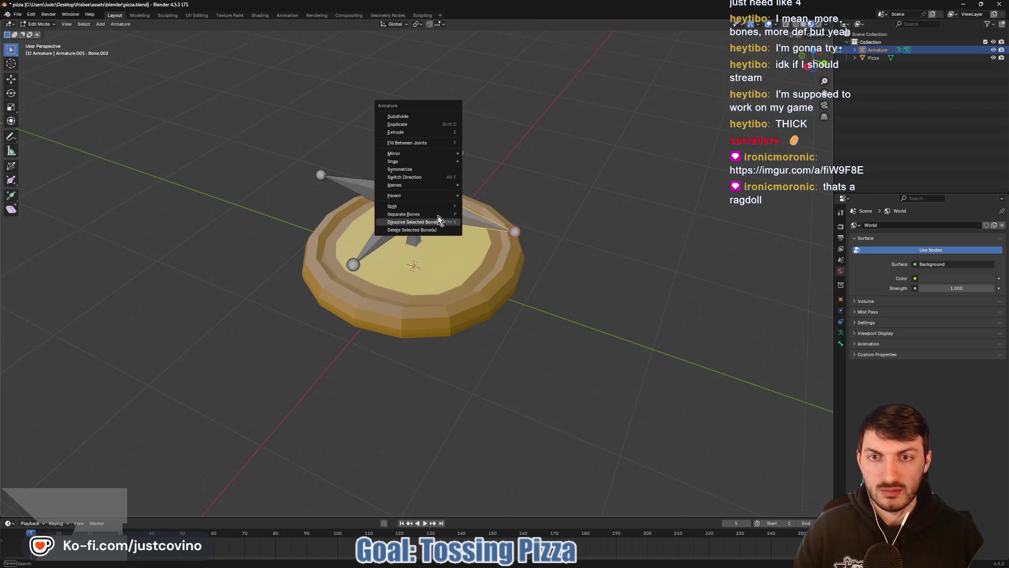
mouse_move(436, 195)
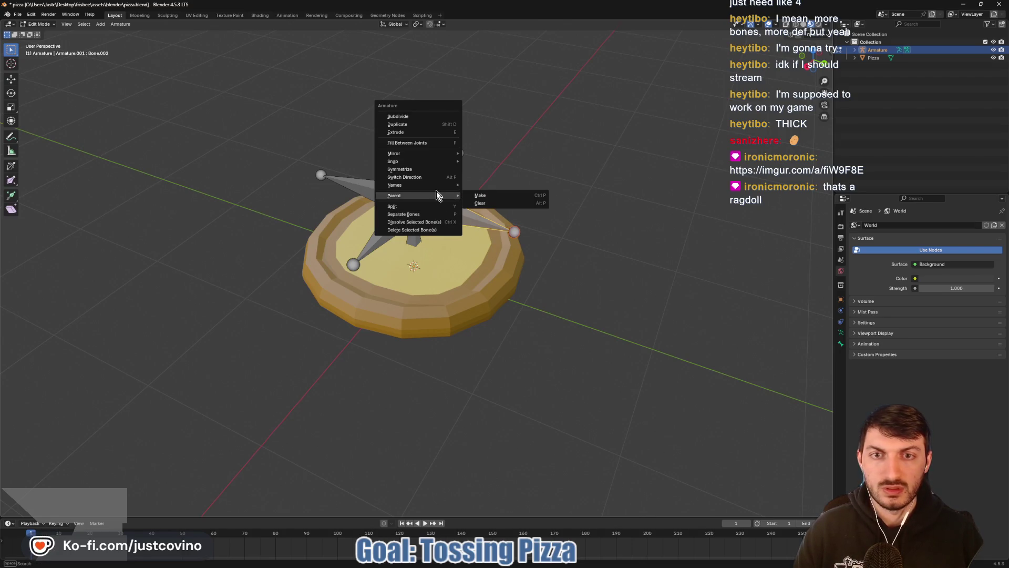
click(480, 204)
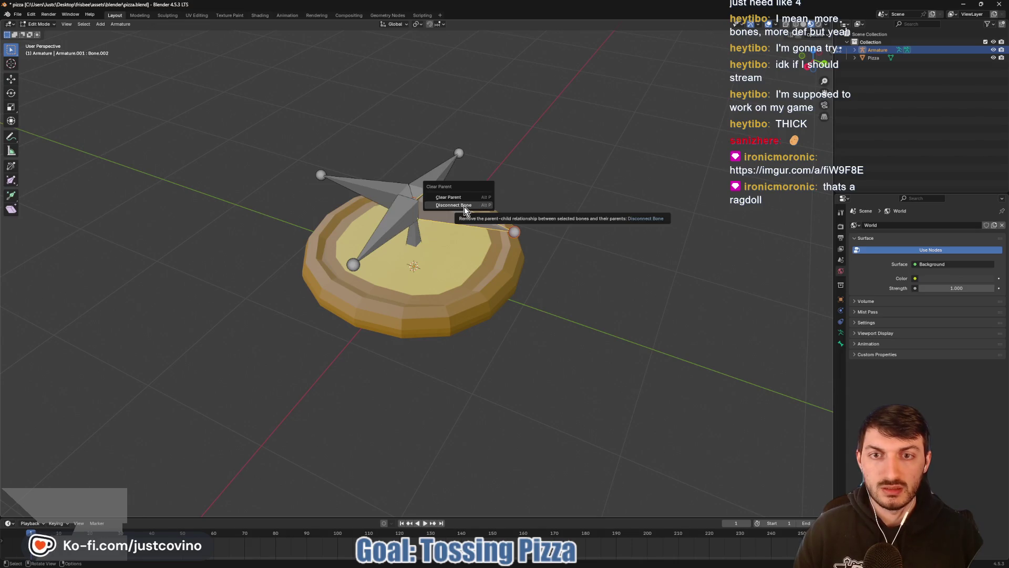
click(464, 206)
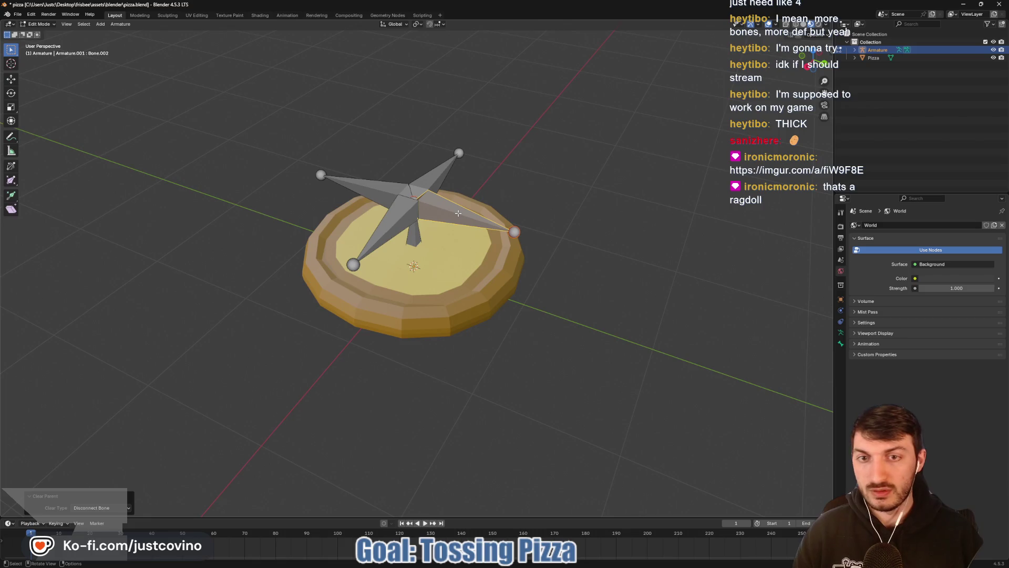
key(g)
key(z)
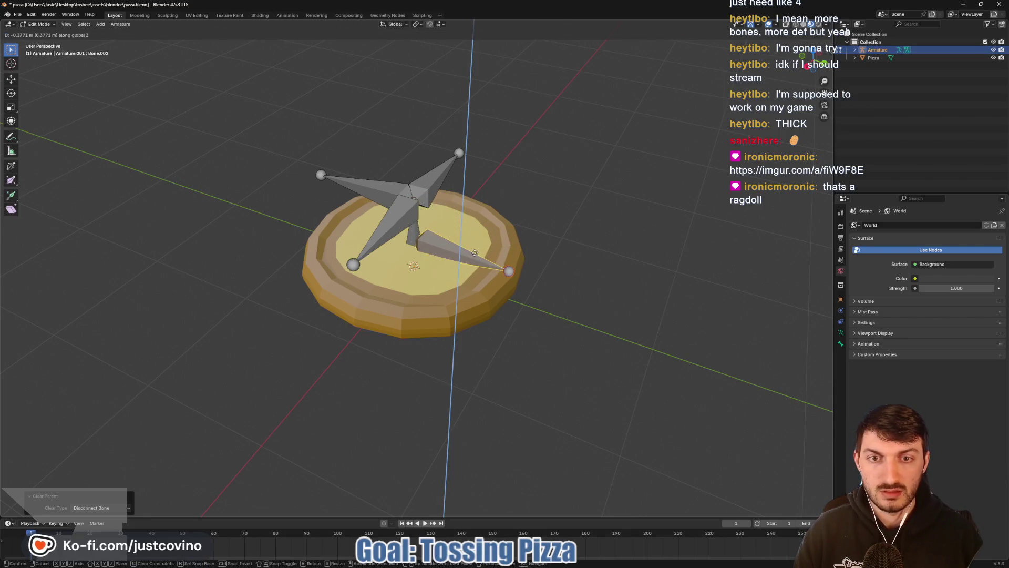
click(477, 256)
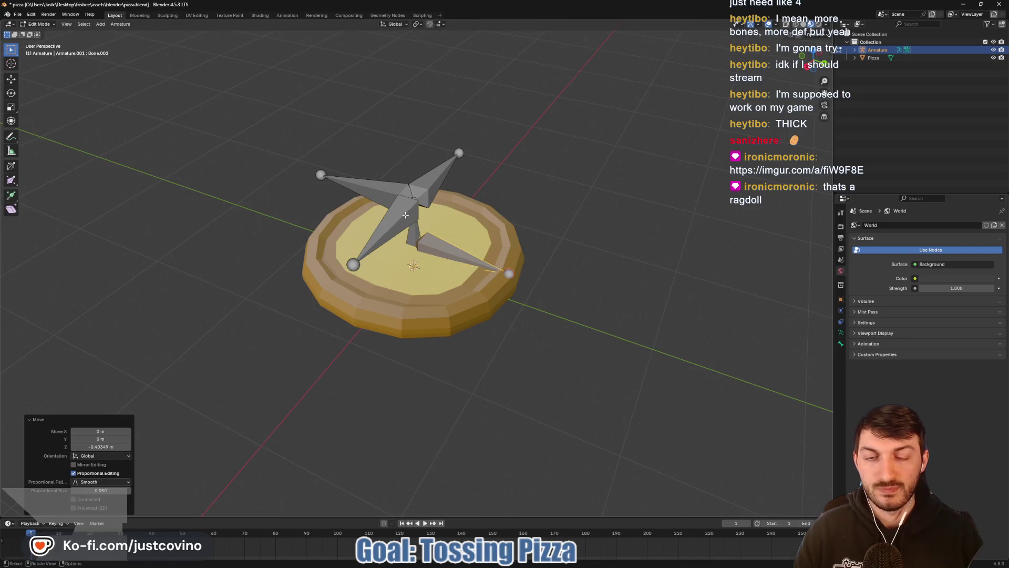
Step: Disconnect the remaining three raised bones and lower them along Z flat onto the pizza
click(406, 215)
shift+click(380, 190)
shift+click(425, 186)
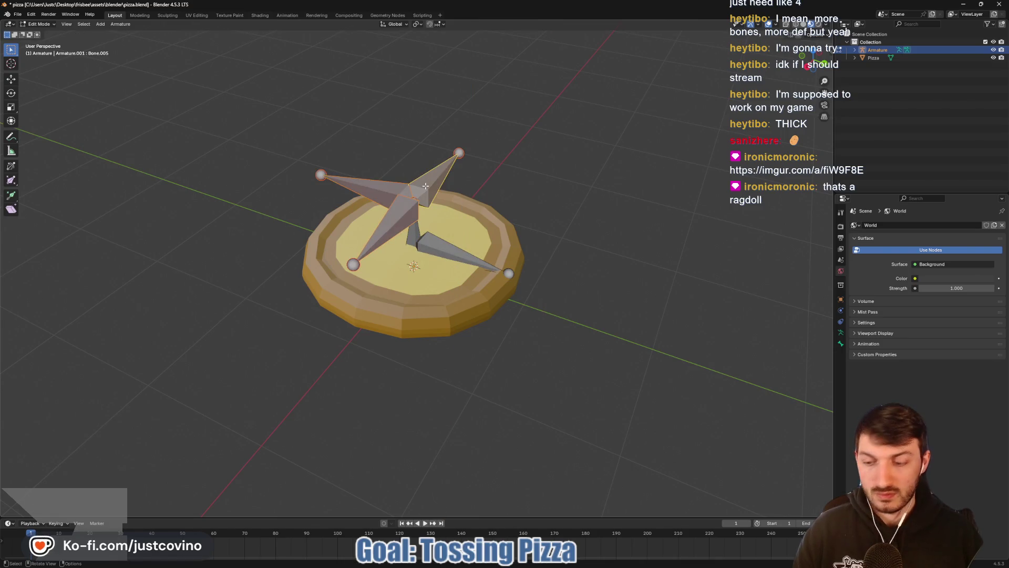
key(alt+p)
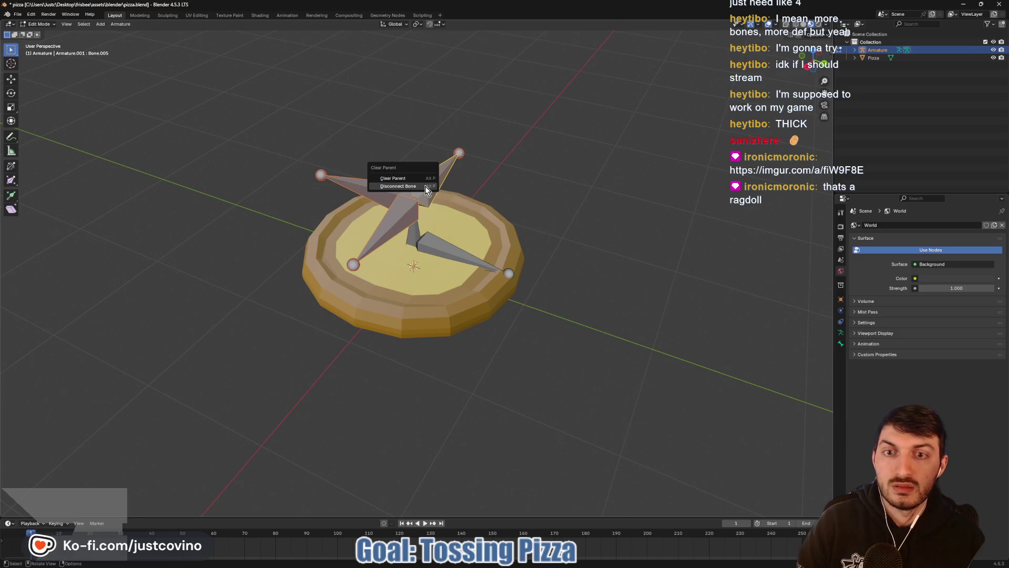
click(425, 186)
key(g)
key(z)
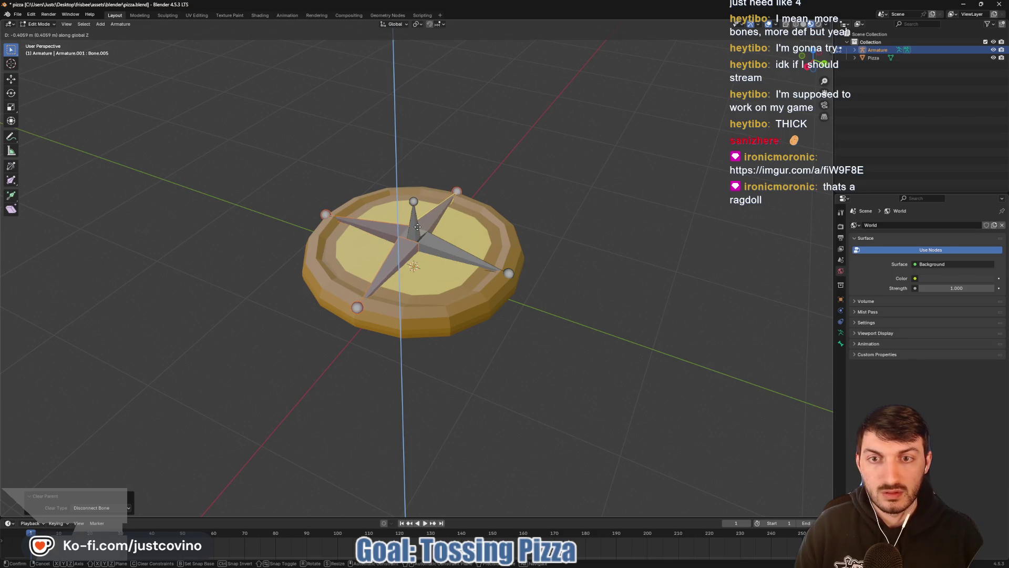
click(417, 227)
mouse_move(417, 226)
mouse_down()
mouse_move(585, 249)
mouse_move(589, 231)
mouse_move(597, 268)
mouse_move(525, 220)
mouse_move(494, 214)
mouse_move(487, 198)
mouse_move(592, 243)
mouse_up()
ctrl+click(876, 62)
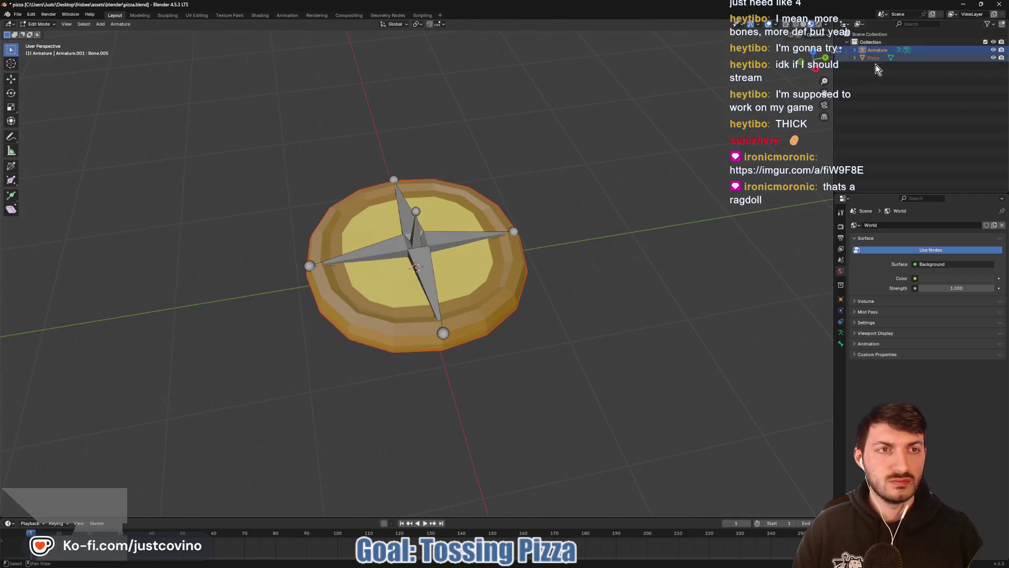
Step: In Object Mode, parent the pizza mesh to the armature with automatic weights, then switch to Godot
key(Tab)
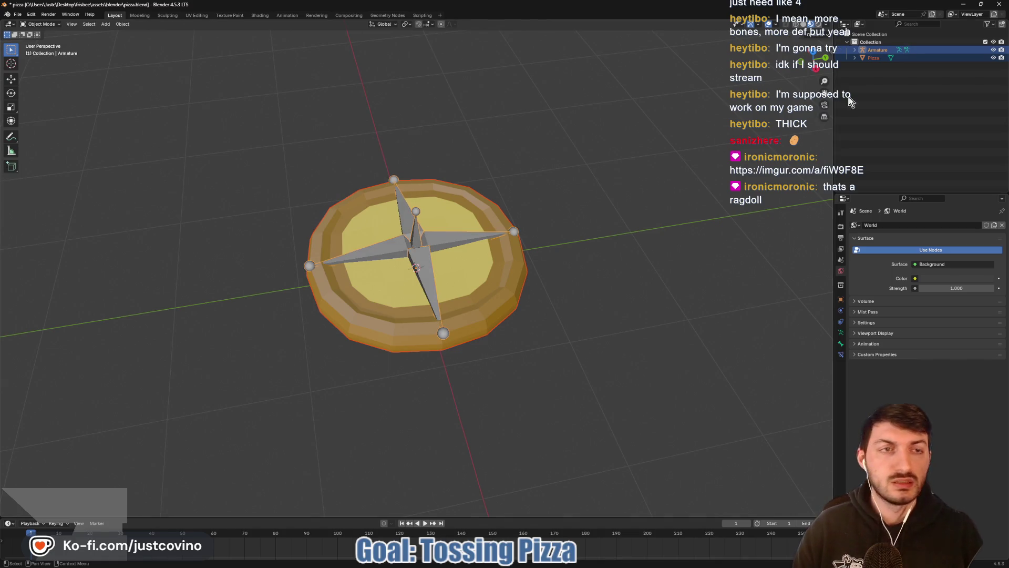
key(ctrl+p)
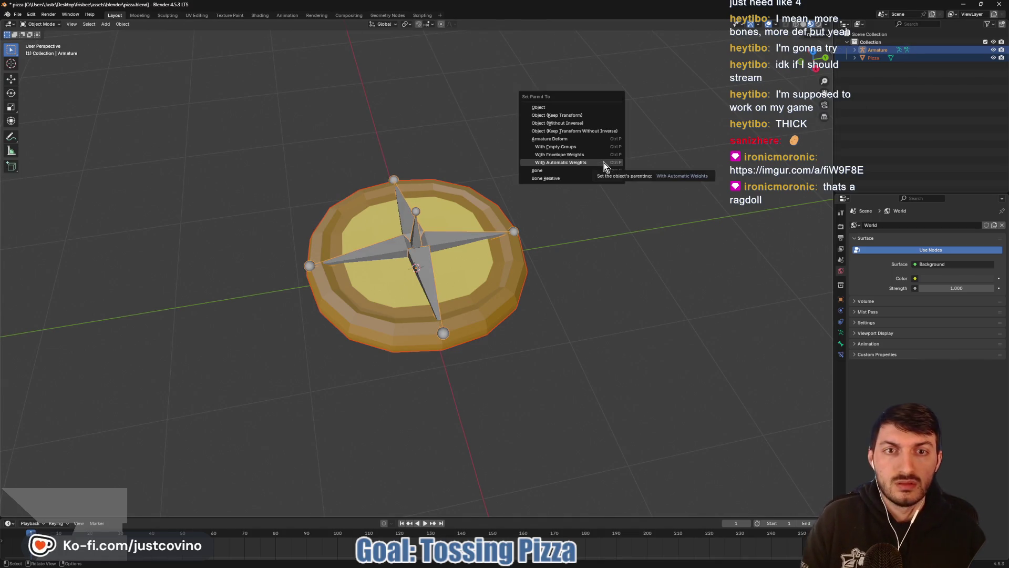
click(605, 164)
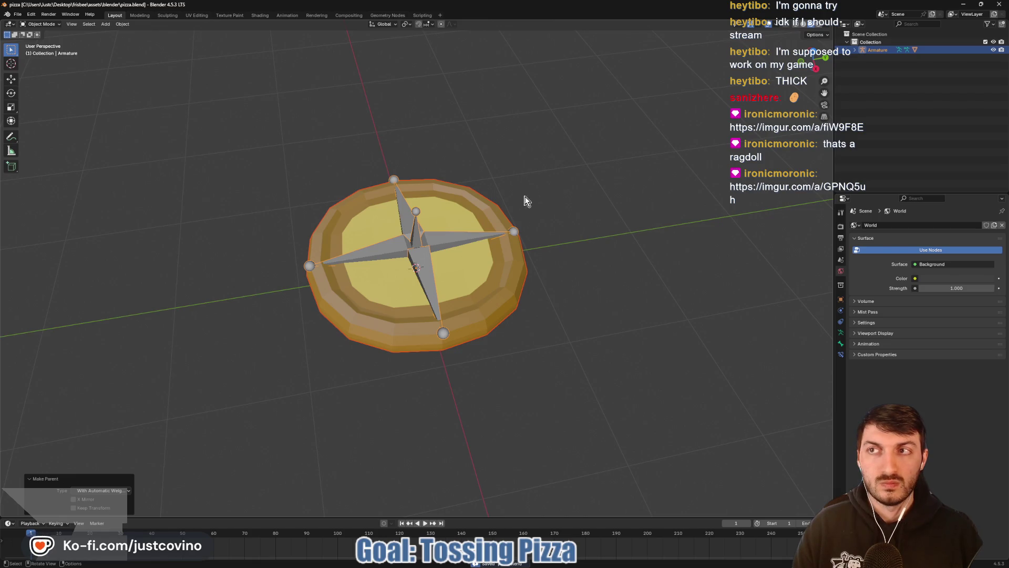
click(576, 564)
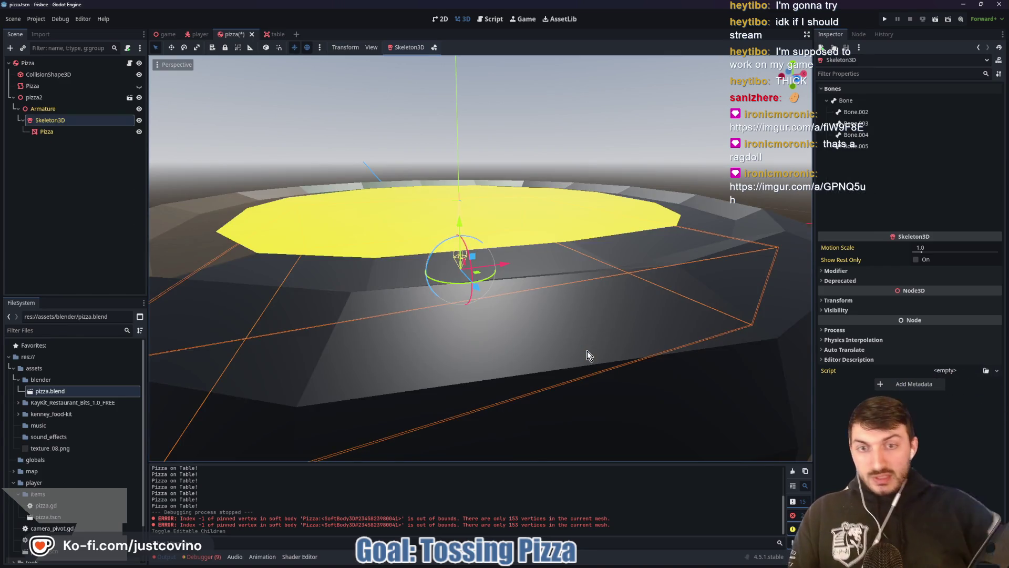
Step: Select the pizza's Skeleton3D and create physical bones from the Skeleton3D menu
scroll(518, 185, down, 5)
scroll(514, 264, up, 3)
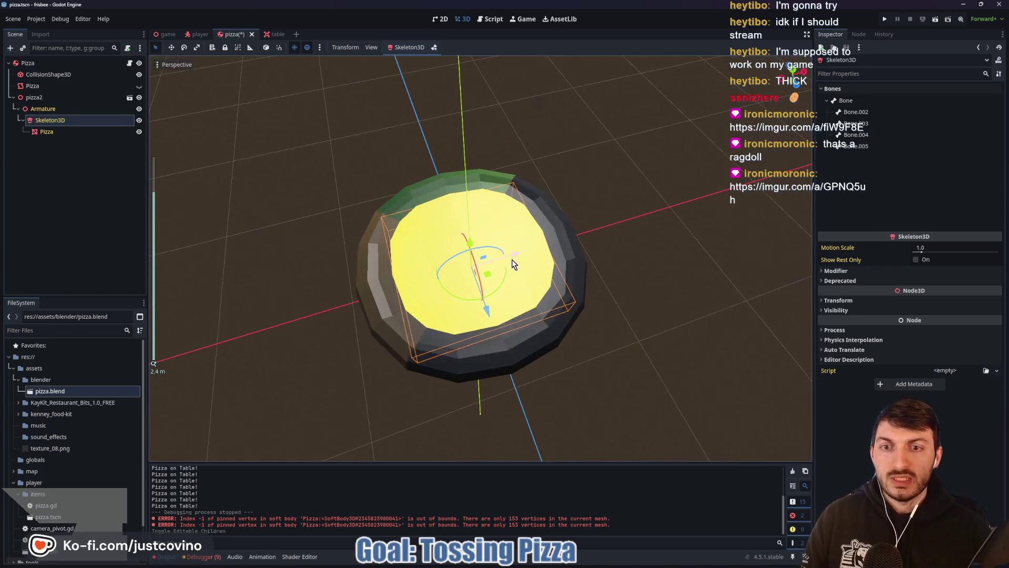
mouse_move(514, 264)
mouse_down()
mouse_move(505, 282)
mouse_move(481, 276)
mouse_move(551, 242)
mouse_up()
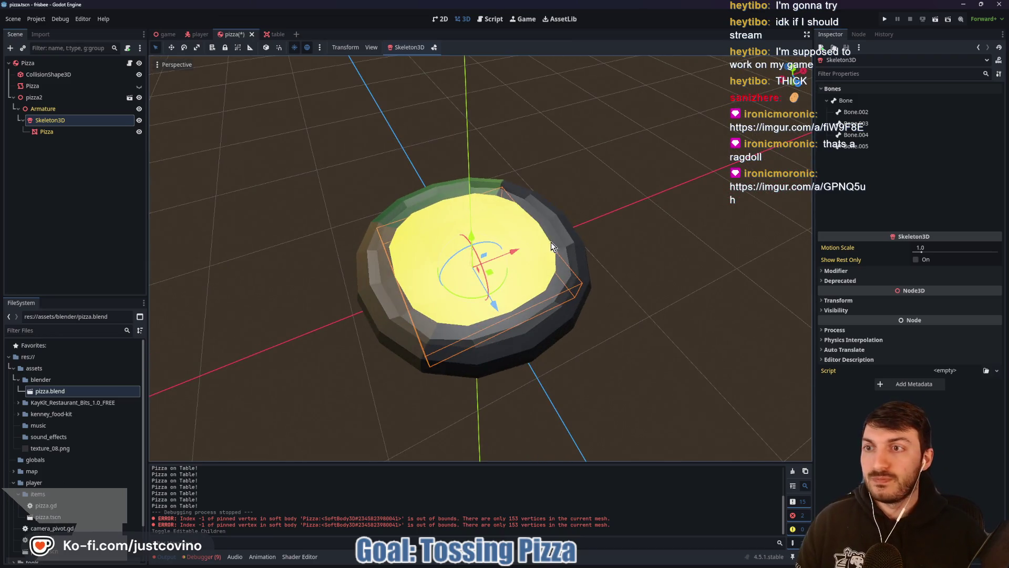
click(52, 99)
mouse_move(608, 234)
mouse_down()
mouse_move(655, 94)
mouse_move(683, 210)
mouse_move(650, 256)
mouse_move(660, 322)
mouse_move(649, 302)
mouse_move(611, 281)
mouse_move(602, 253)
mouse_move(572, 239)
mouse_up()
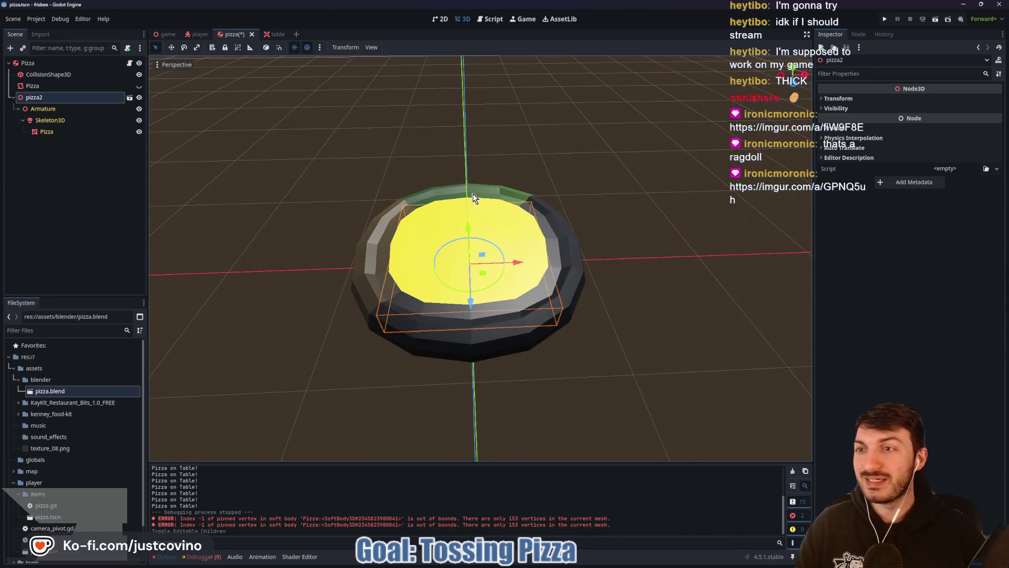
click(65, 124)
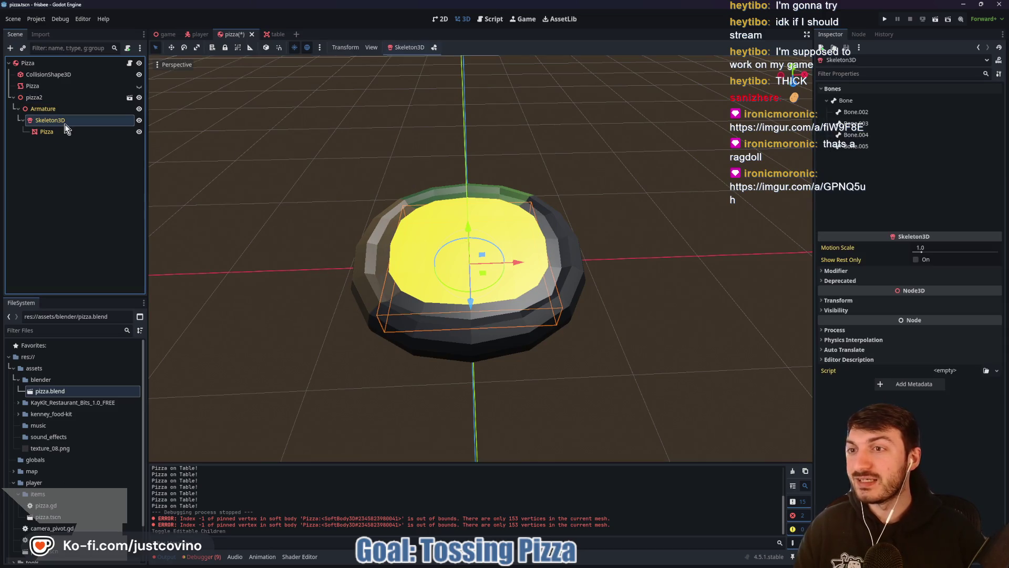
click(407, 47)
click(417, 106)
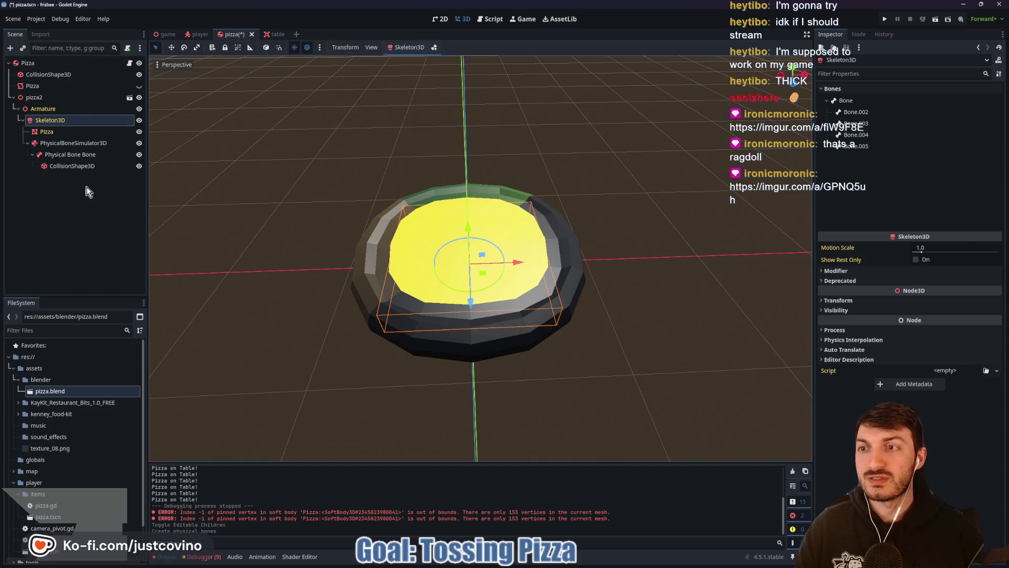
Step: Set Physical Bone Bone's joint type to PinJoint, keeping Bone as its assigned bone
click(69, 156)
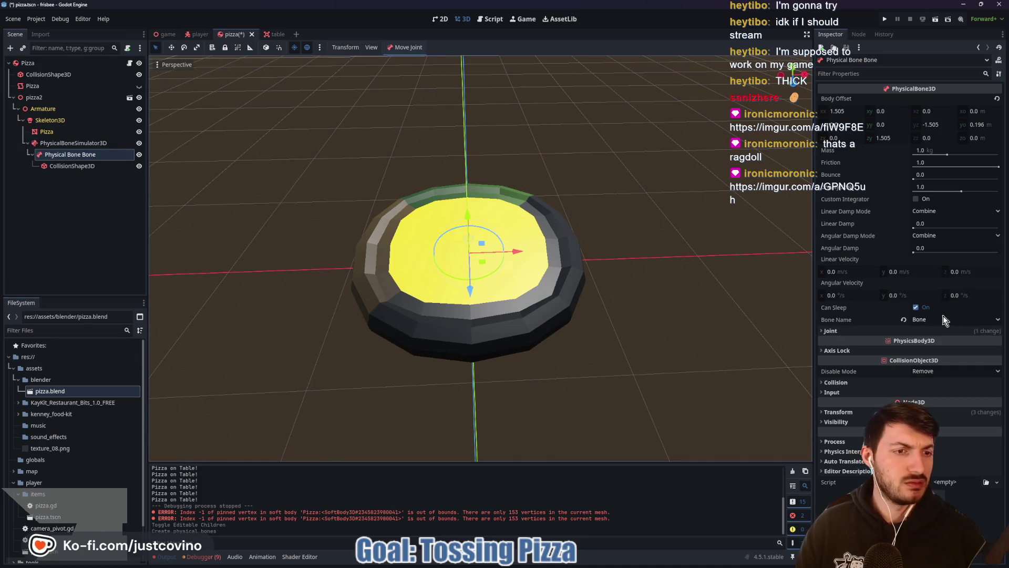
click(935, 331)
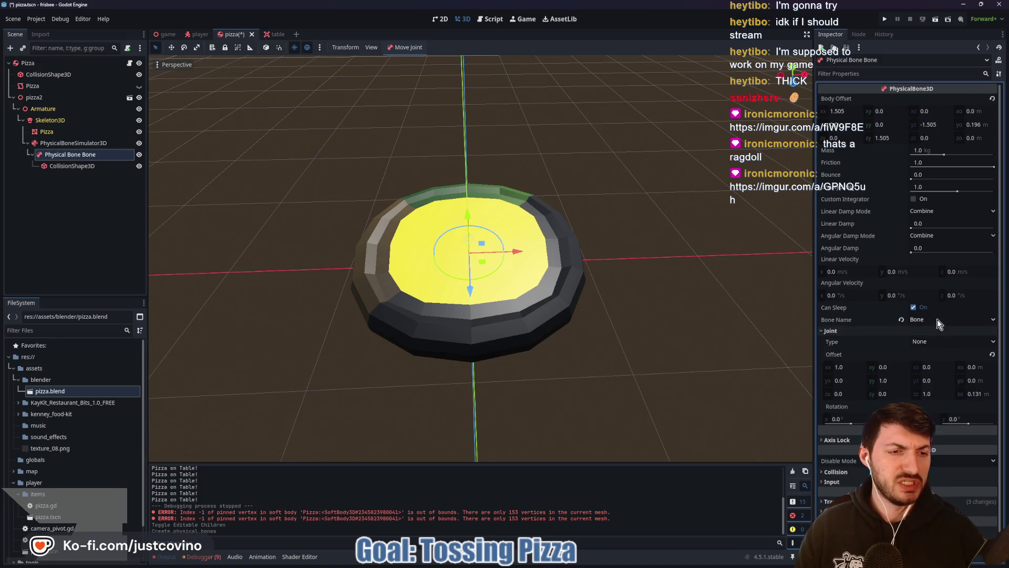
click(937, 319)
click(938, 331)
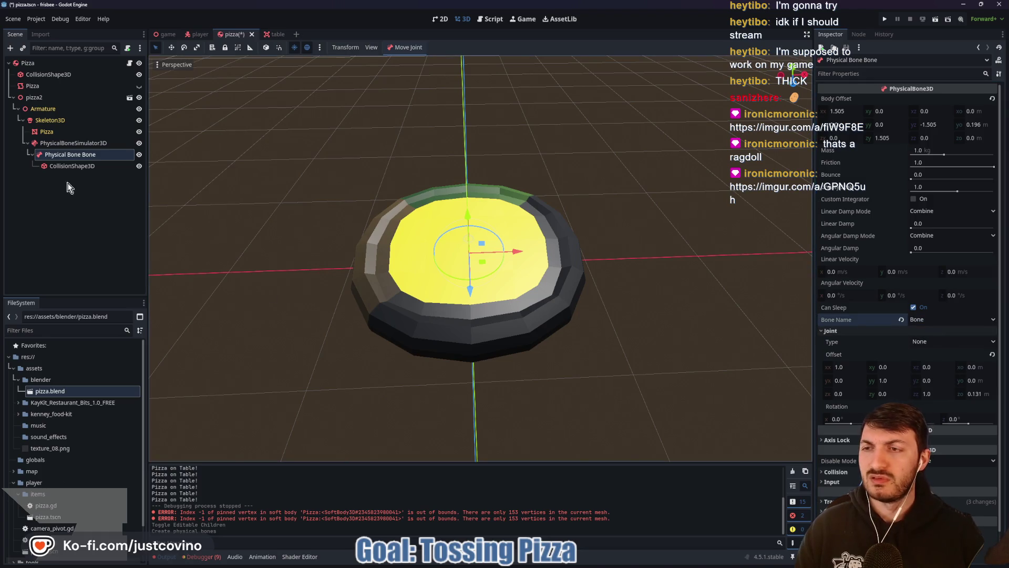
mouse_move(639, 267)
mouse_down()
mouse_move(639, 142)
mouse_move(652, 285)
mouse_up()
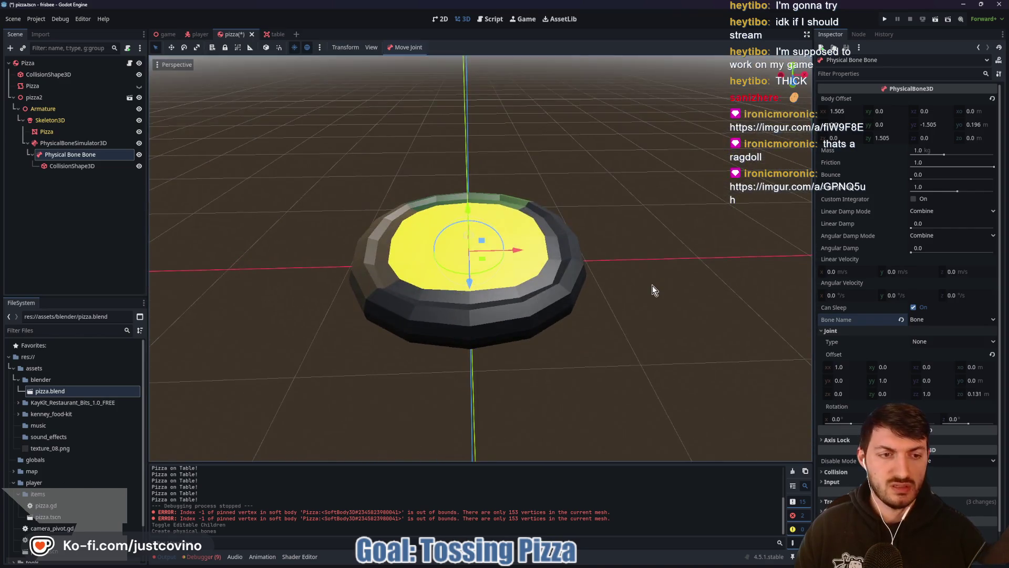
click(929, 342)
click(942, 377)
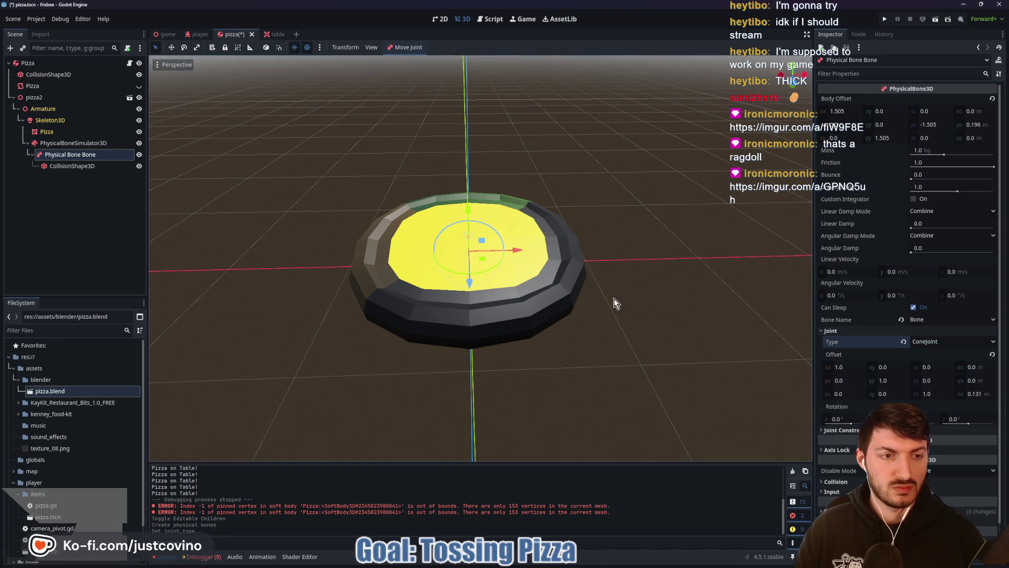
click(923, 341)
click(929, 365)
Step: Save the pizza scene and return to Blender, clearing the selection
key(ctrl+s)
mouse_move(583, 283)
mouse_down()
mouse_move(513, 250)
mouse_move(519, 231)
mouse_move(547, 247)
mouse_up()
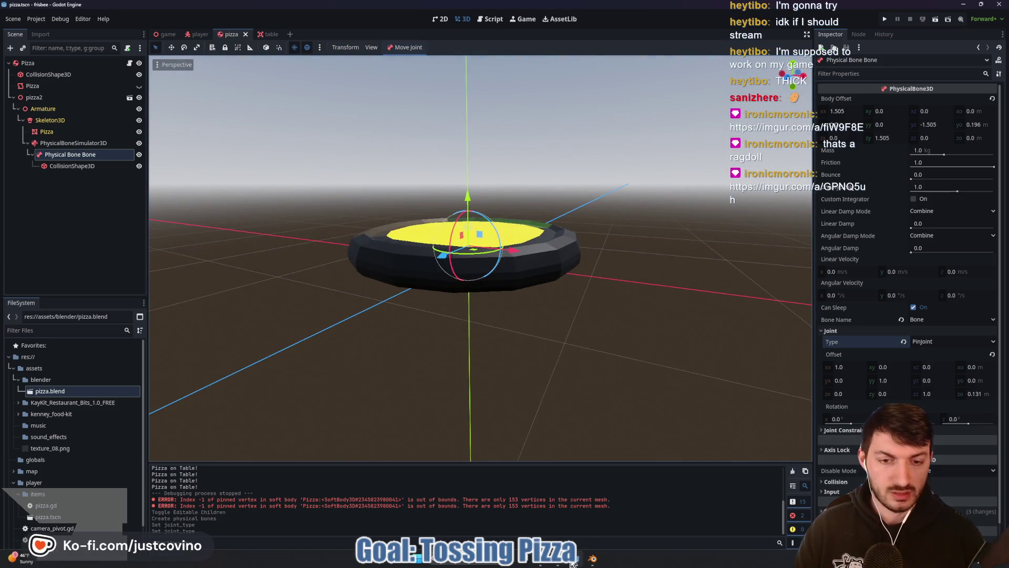
key(alt+Tab)
click(556, 232)
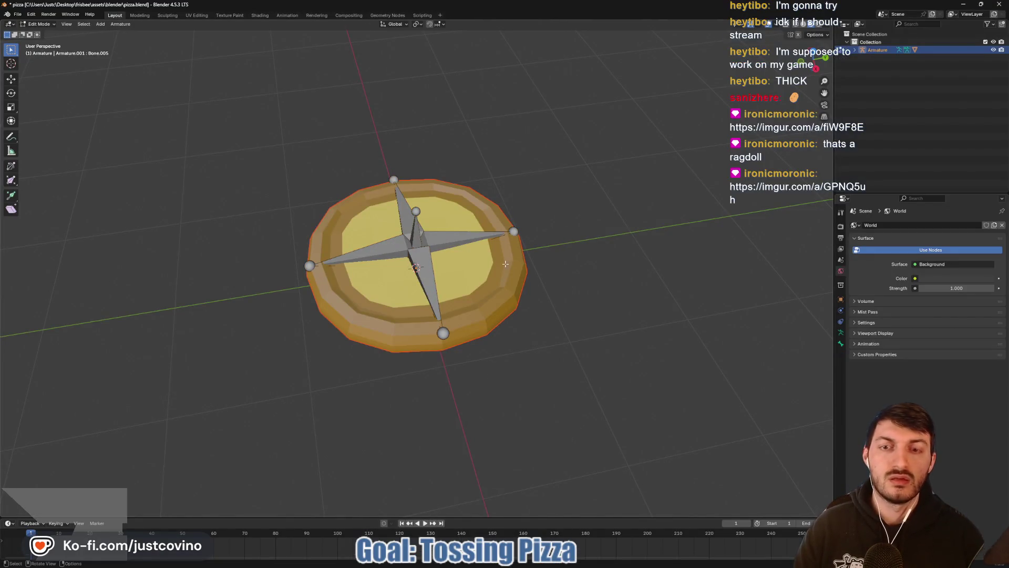
Step: Test-rotate Bone.002 around X in Pose Mode, put the armature in Edit Mode, and return to Godot
click(499, 271)
shift+click(456, 240)
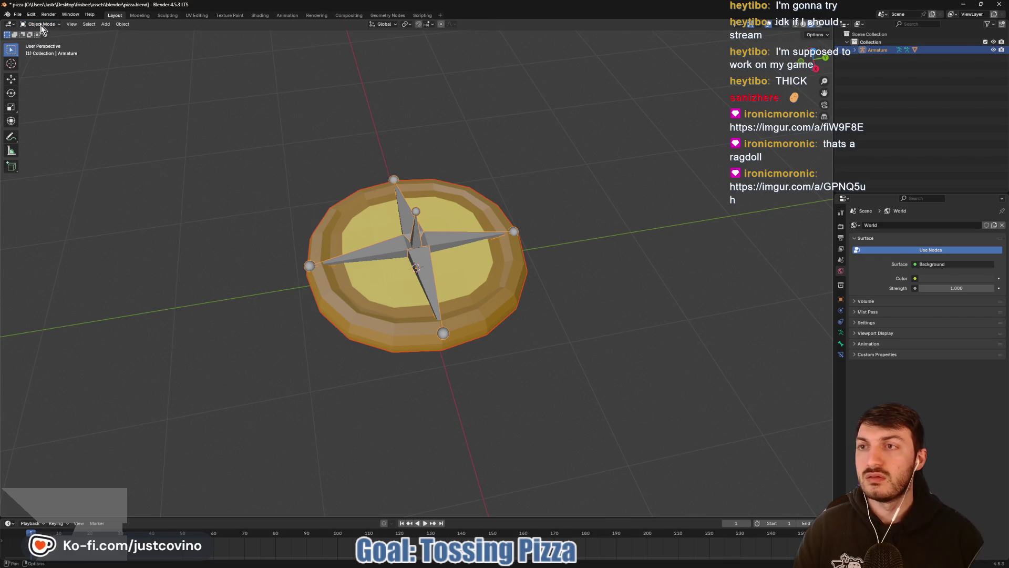
click(42, 51)
click(471, 235)
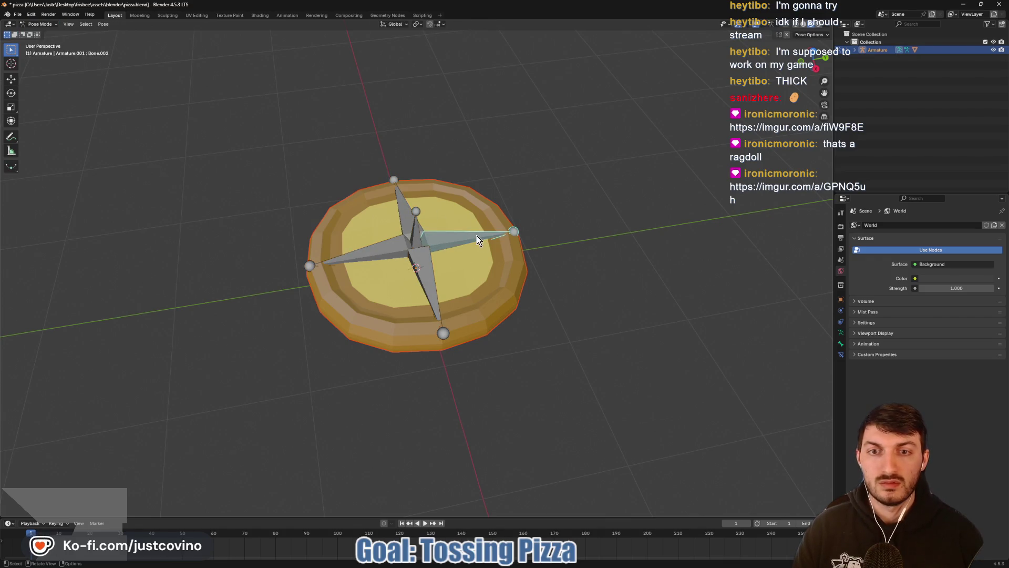
key(r)
key(x)
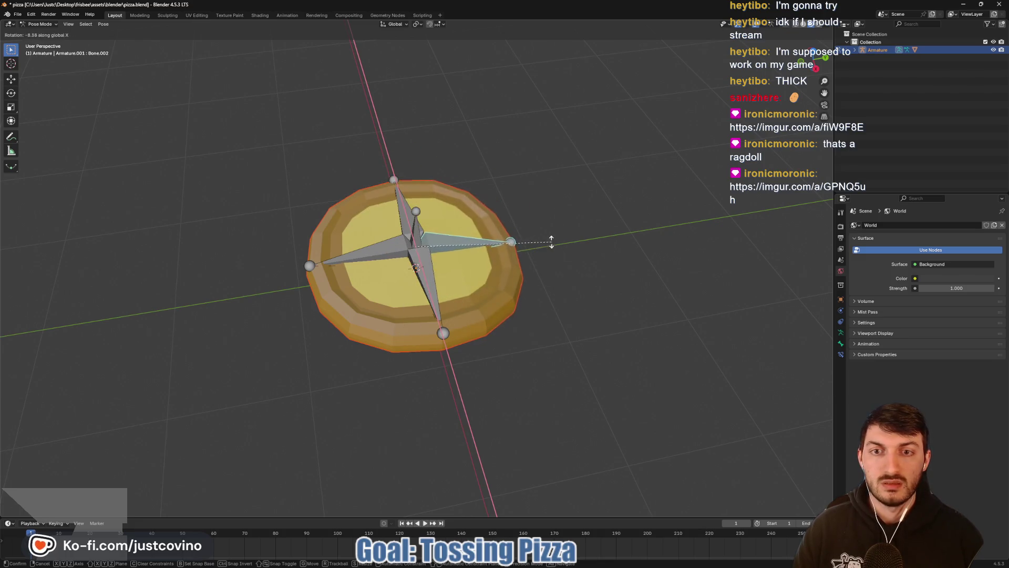
click(519, 220)
key(Tab)
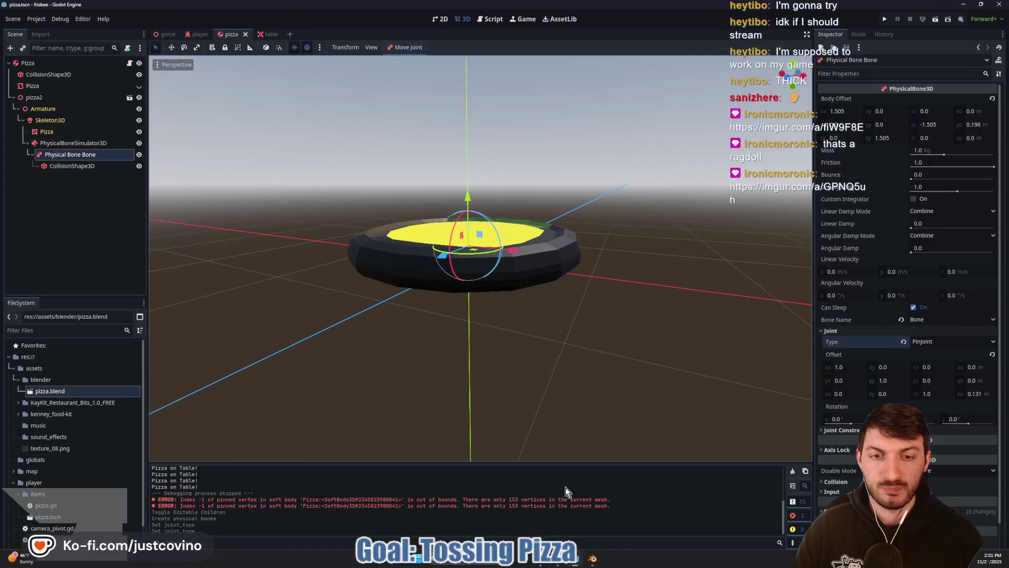
click(573, 517)
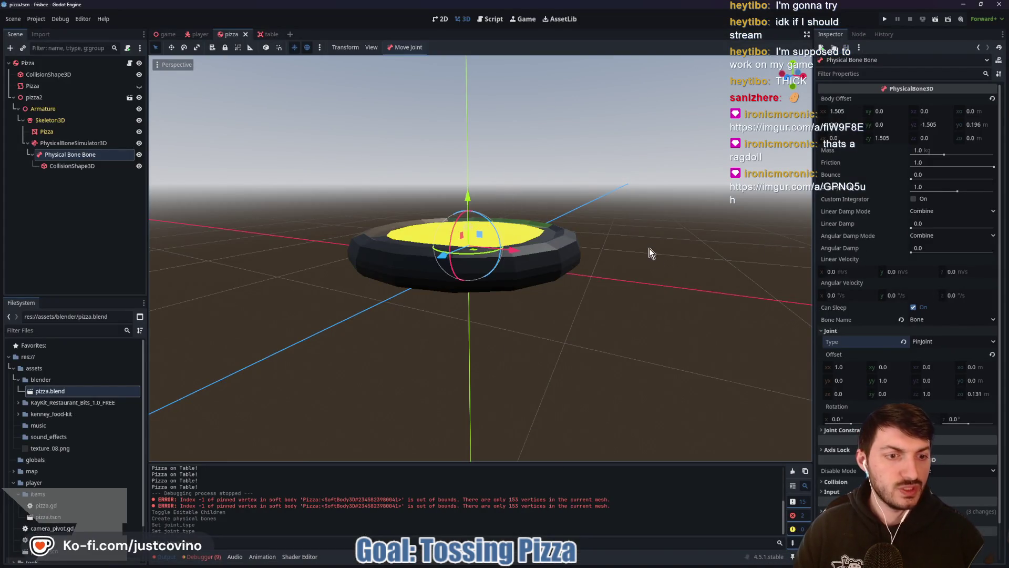
Step: Run the game scene briefly as a test, stop it, then open the table scene
click(168, 34)
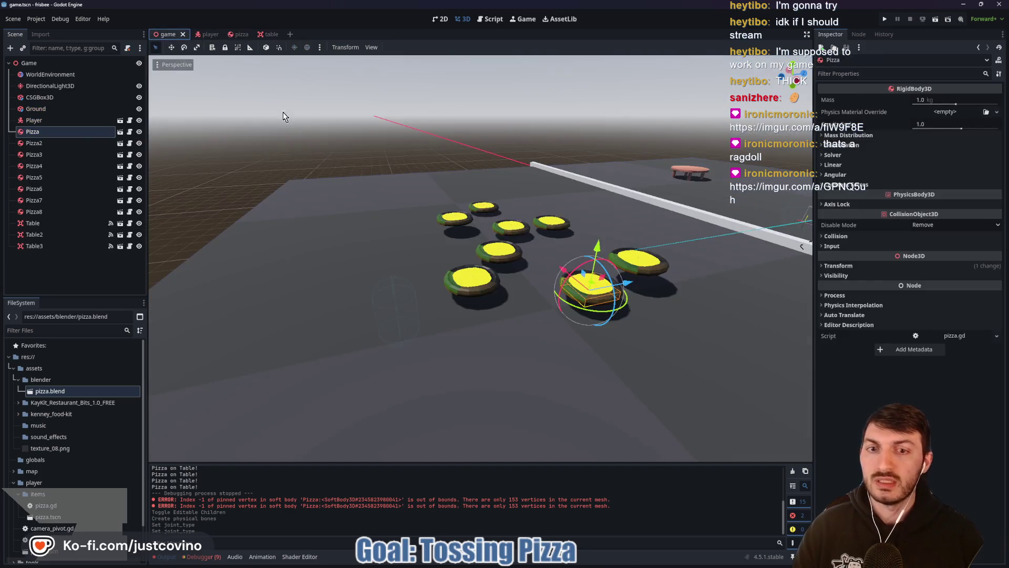
key(F6)
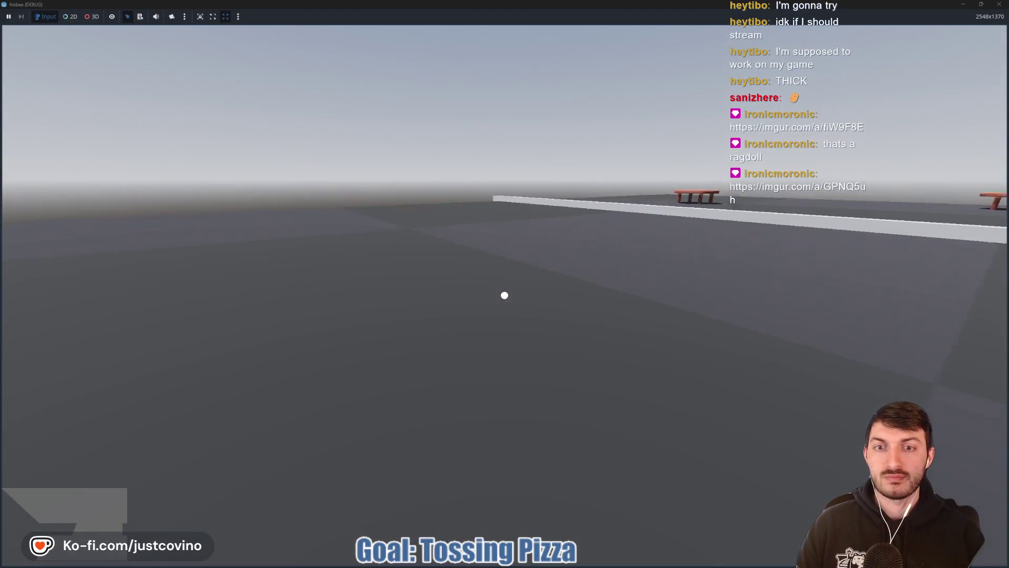
key(Escape)
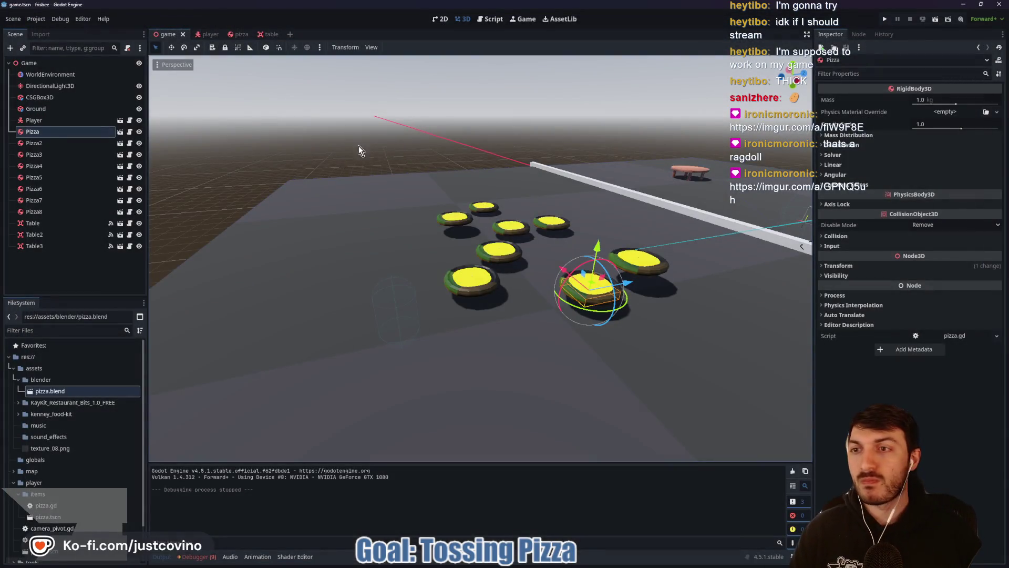
click(267, 34)
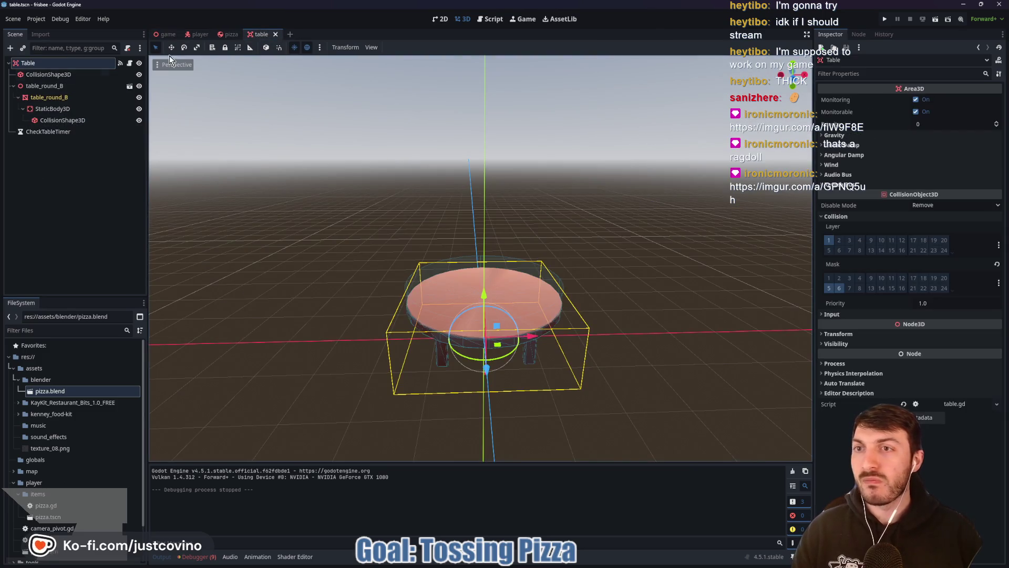
Step: Move Physical Bone Bone from collision layer 1 to layer 5 (pickup_item), save, and launch the game
click(230, 36)
click(74, 143)
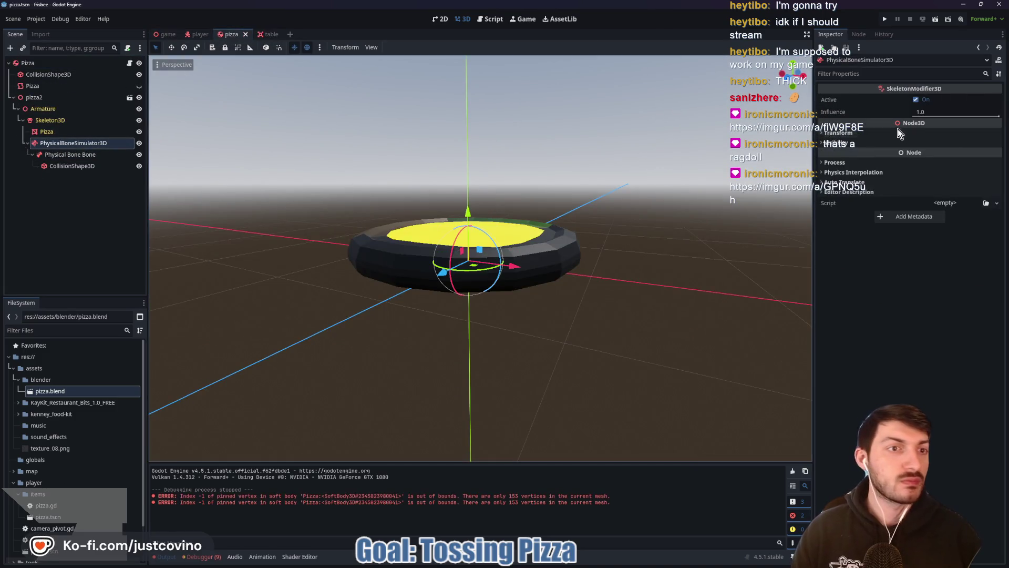
click(71, 154)
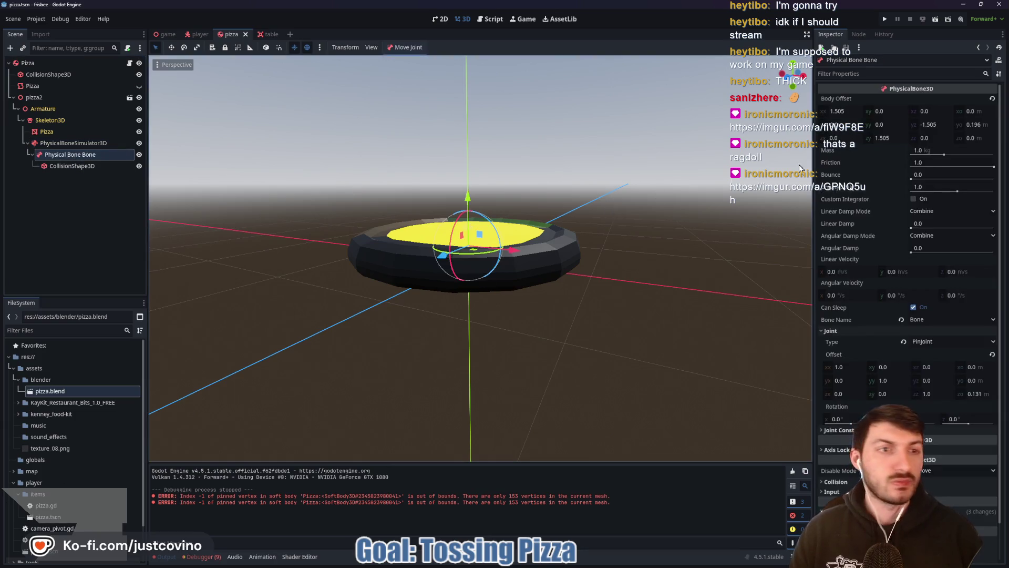
scroll(857, 299, down, 2)
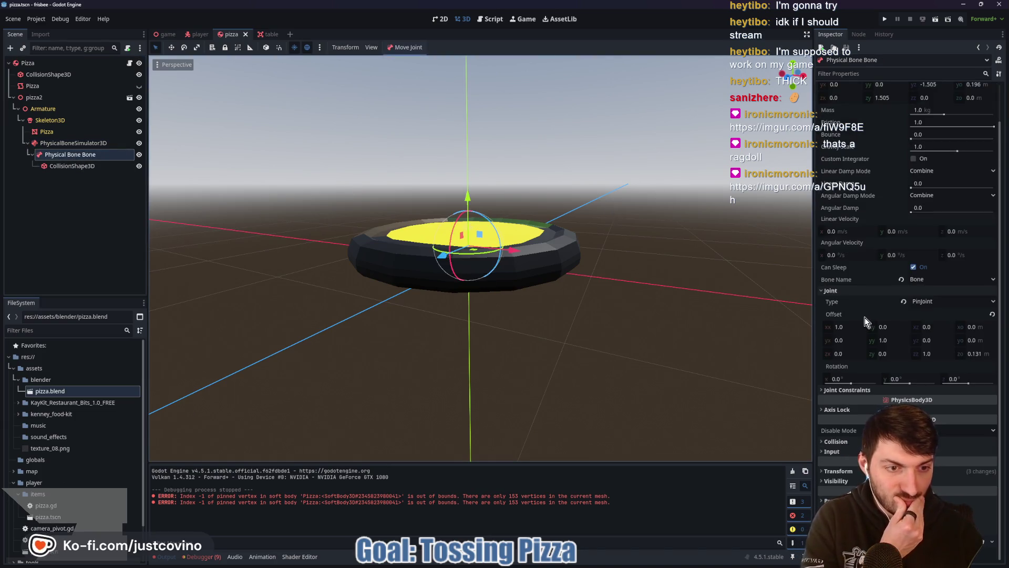
click(836, 441)
scroll(858, 386, down, 4)
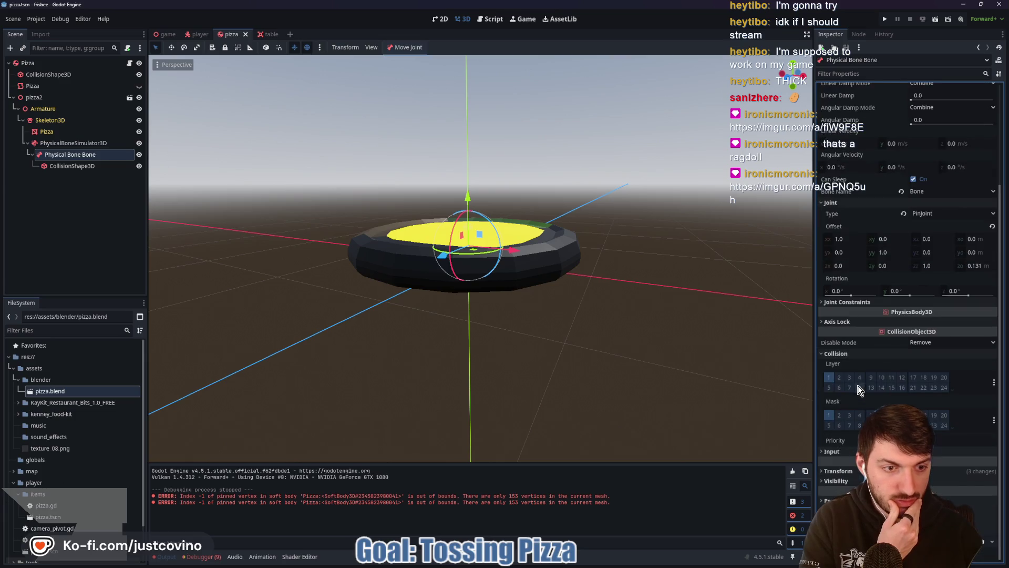
click(830, 378)
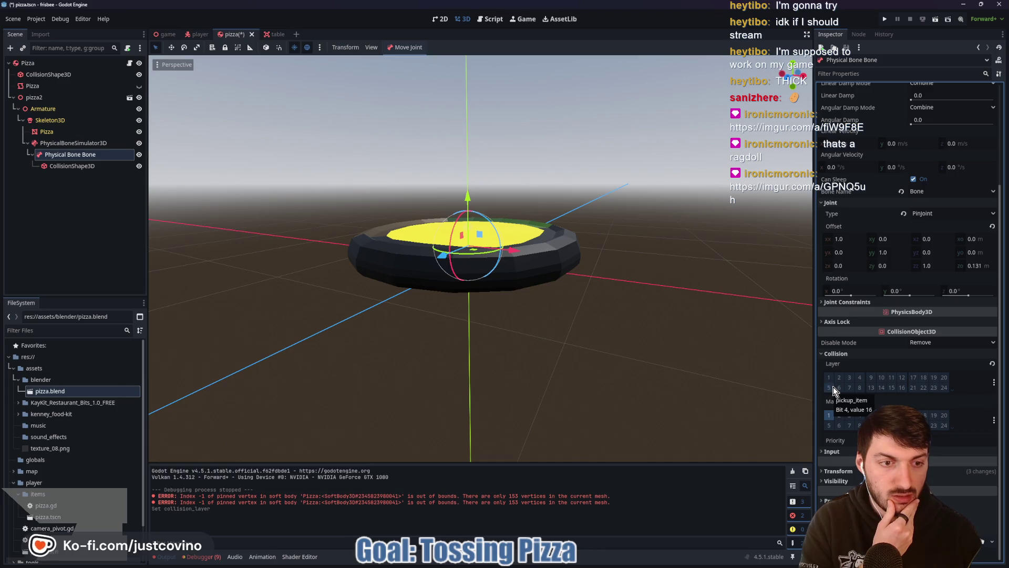
click(829, 387)
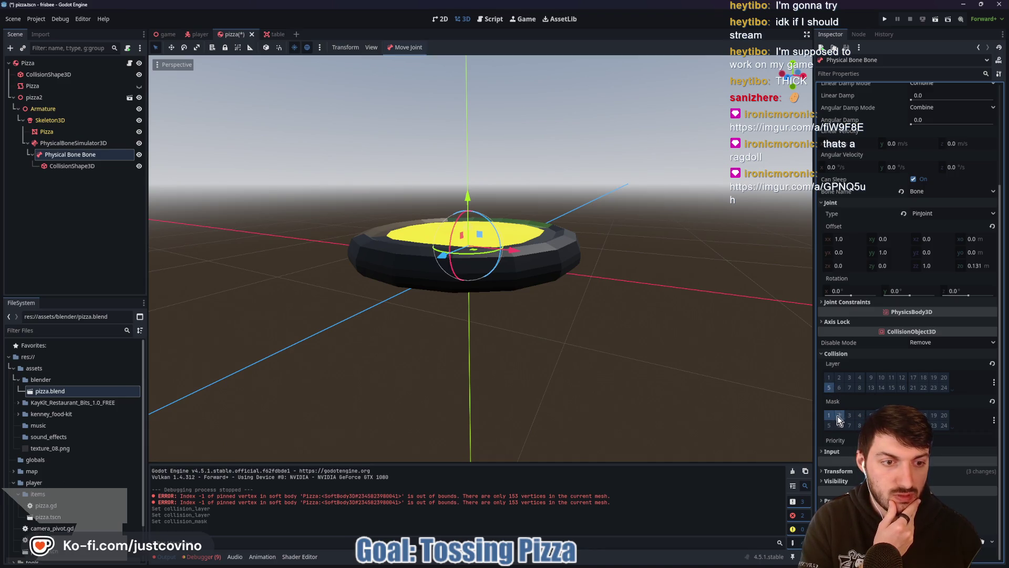
key(ctrl+s)
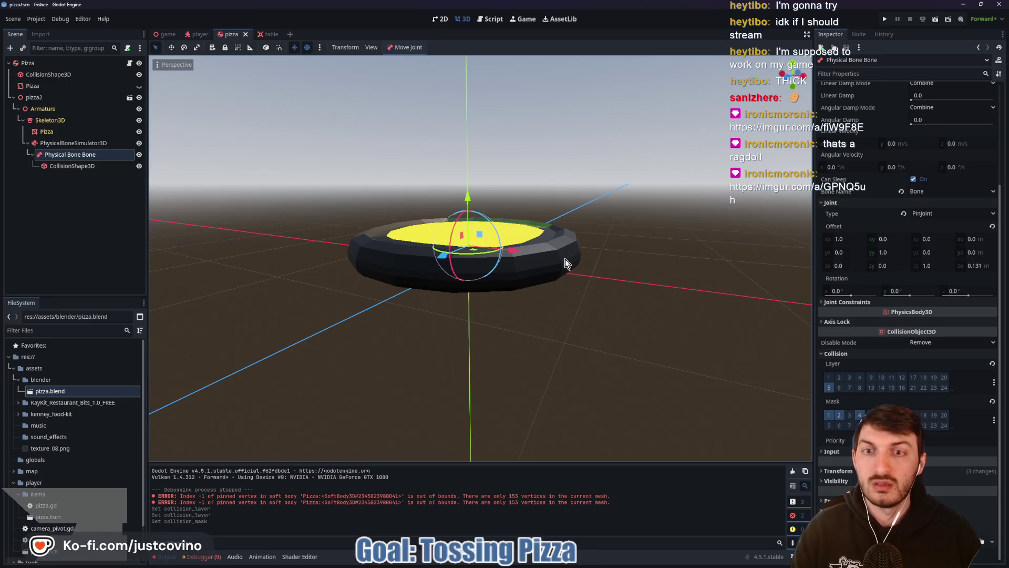
click(169, 34)
key(F5)
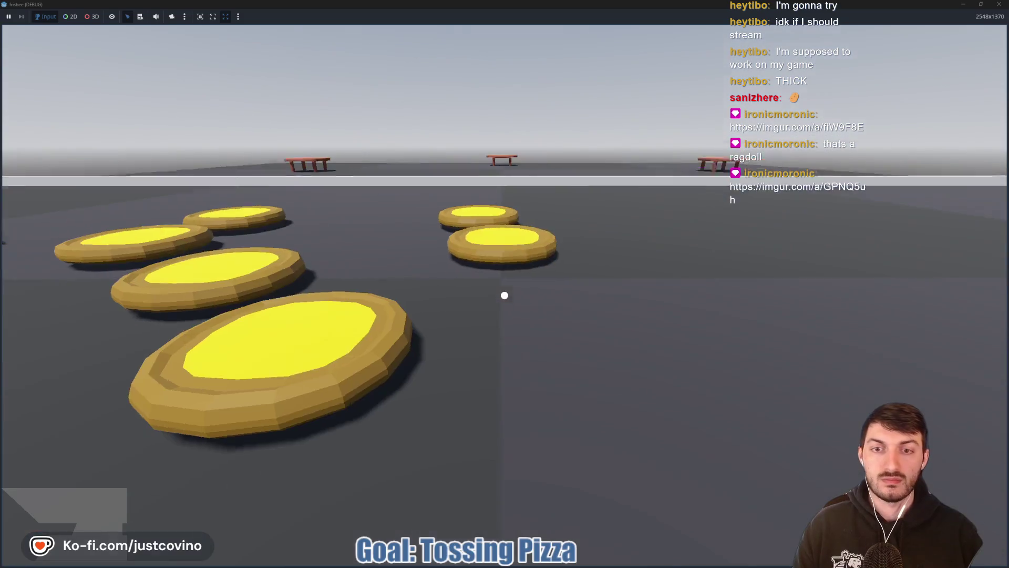
Step: Pick up and throw one pizza, carry another onto a table, then quit the game
click(505, 294)
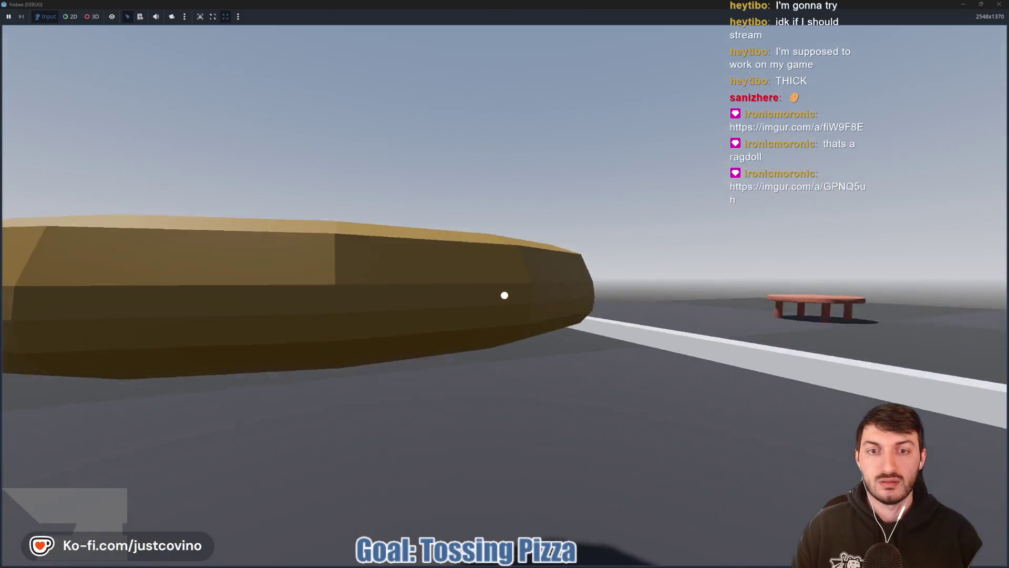
click(504, 295)
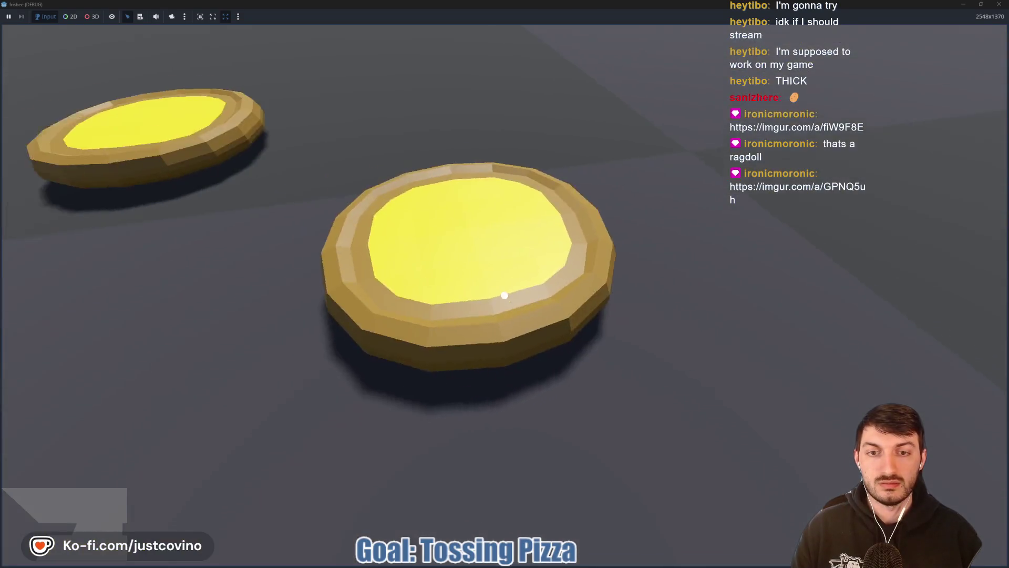
click(505, 295)
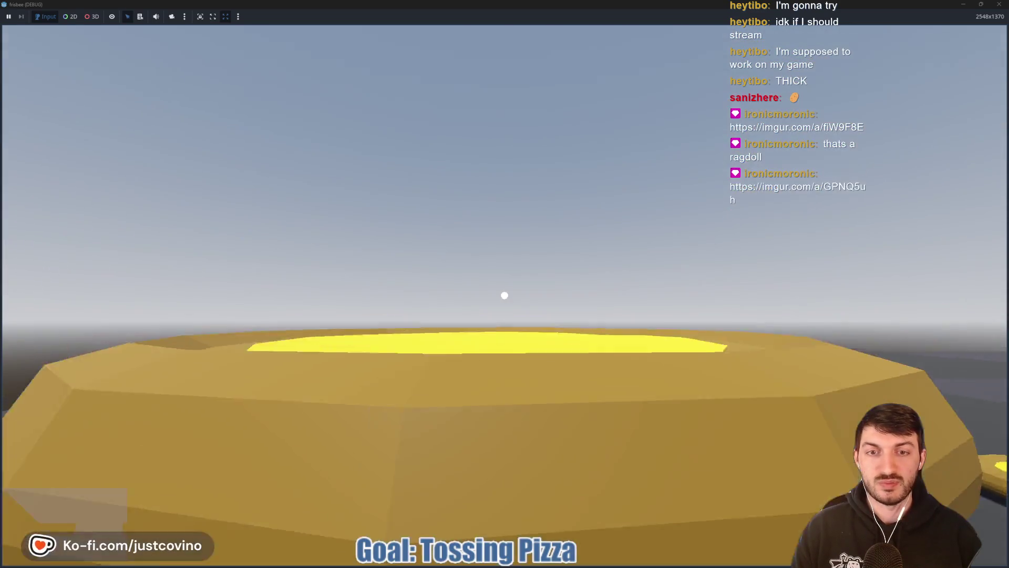
key(w)
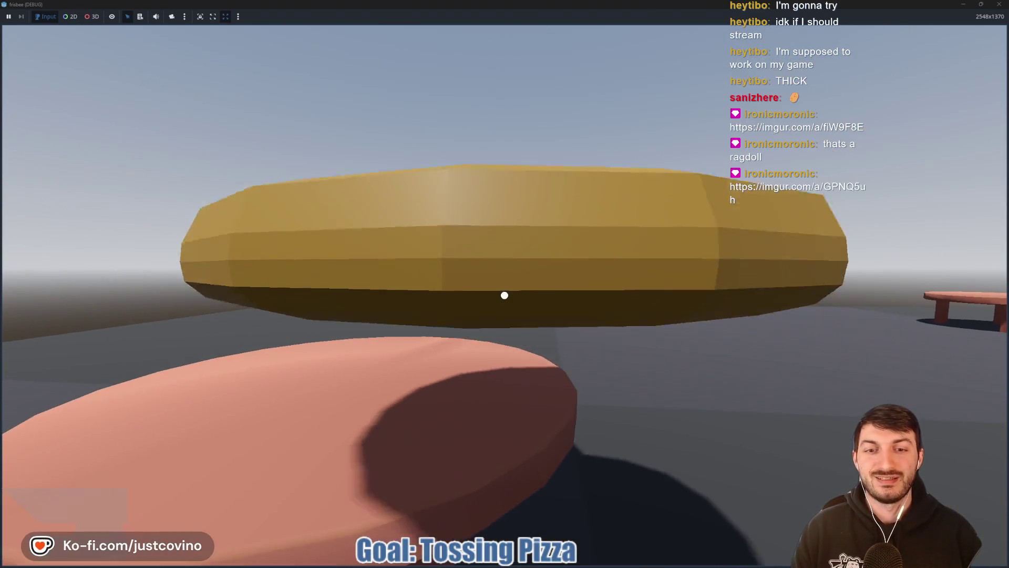
key(s)
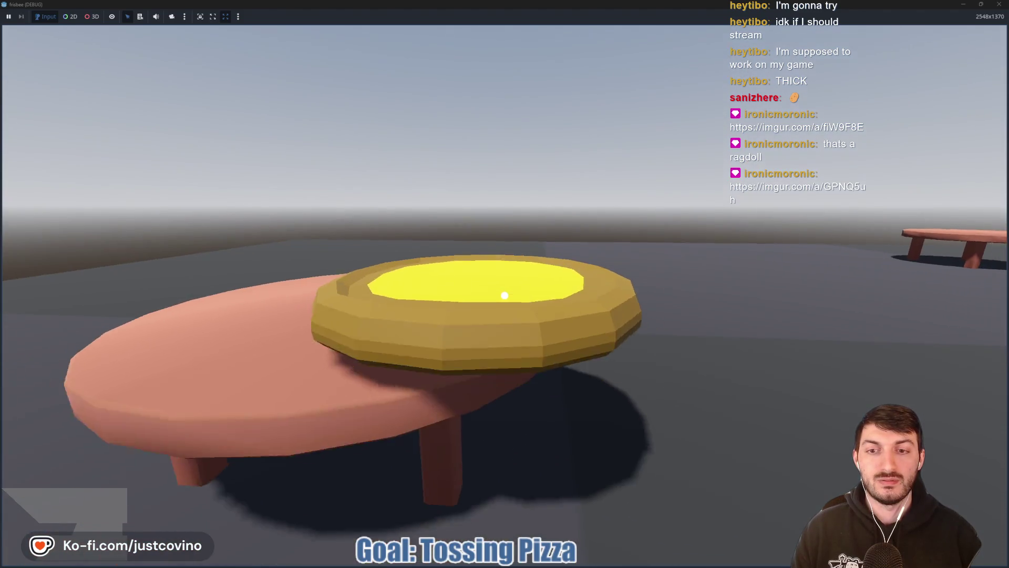
key(w)
key(w)
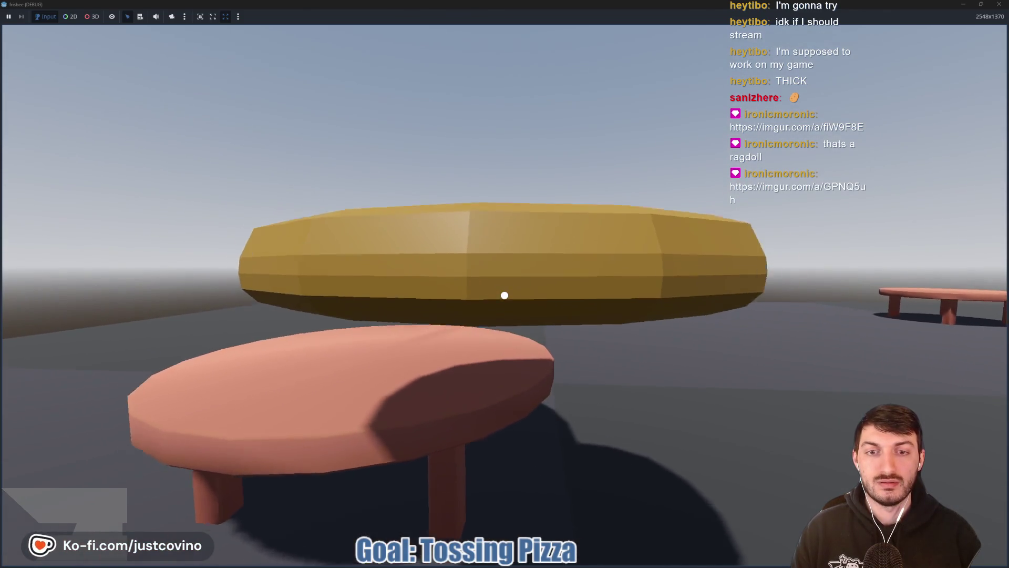
key(s)
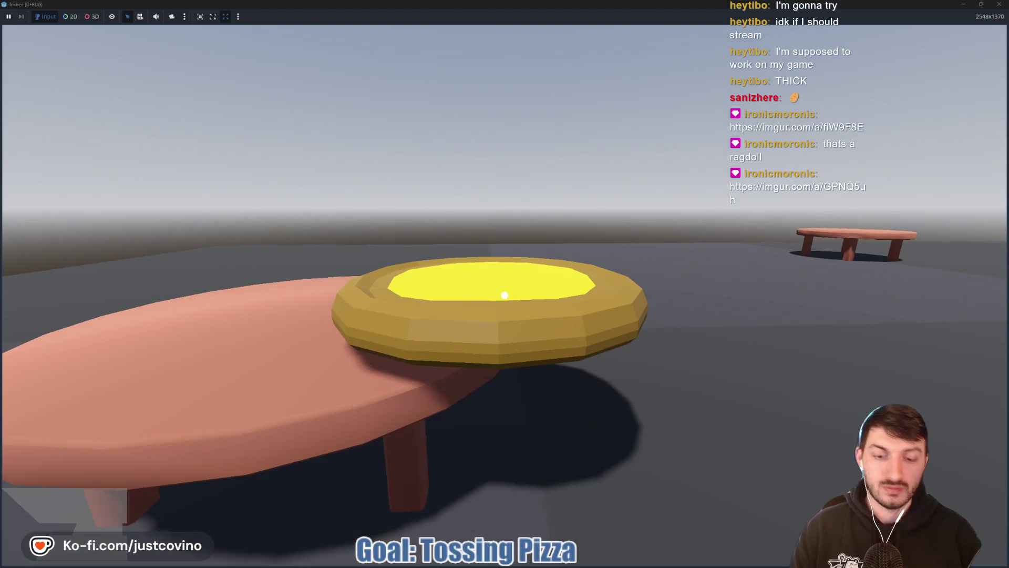
key(F8)
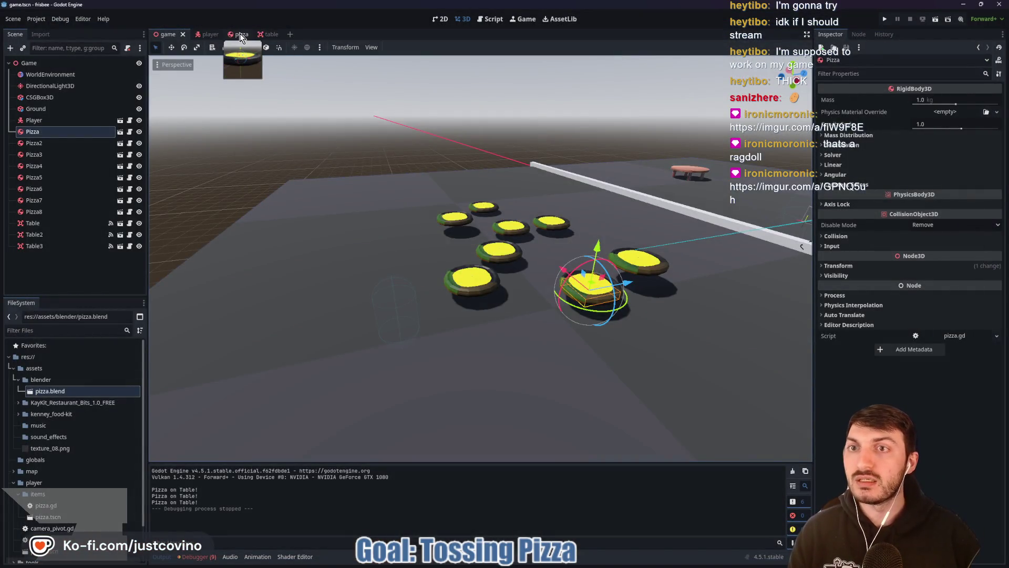
Step: Rename PhysicalBoneSimulator3D to RagDollSkeleton and make it accessible as a unique name
click(240, 34)
click(130, 64)
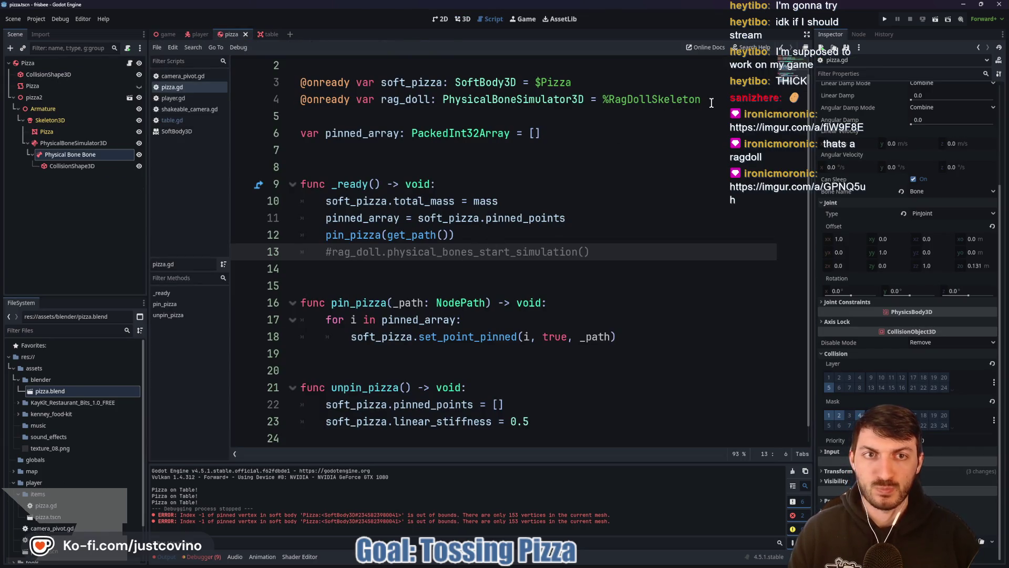
double_click(83, 142)
text(RagDollSkeleton)
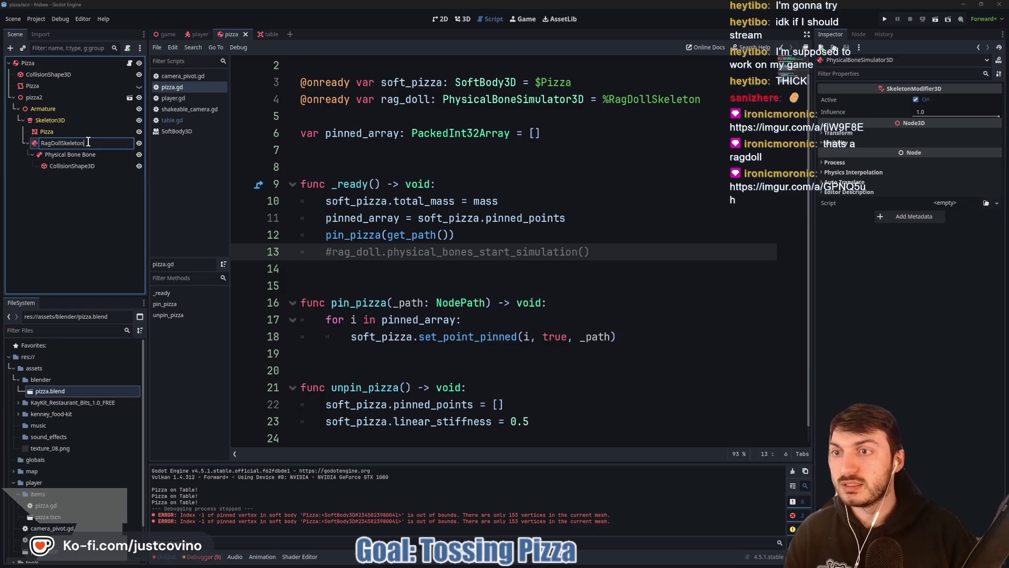
key(Return)
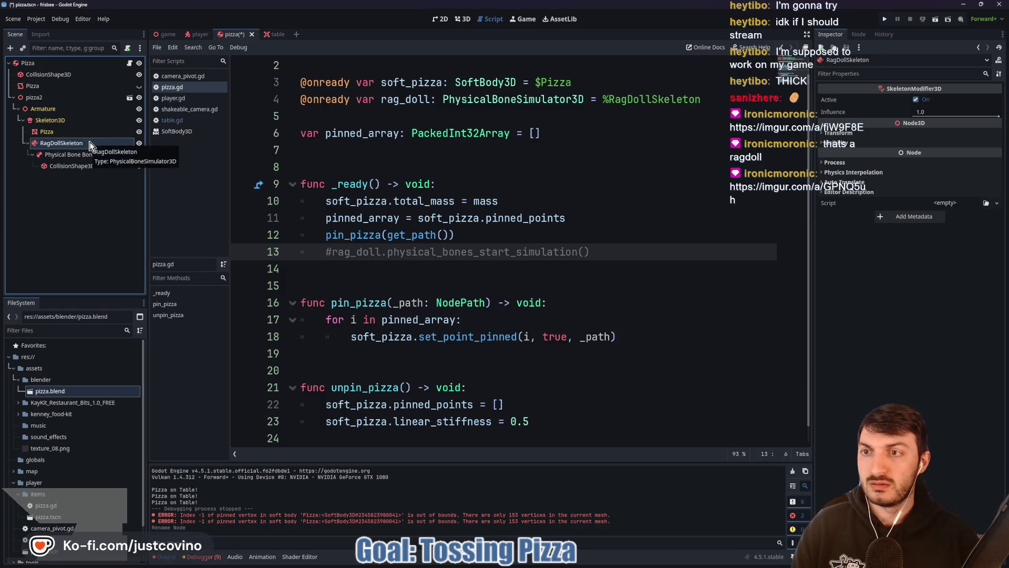
right_click(89, 143)
click(134, 350)
Step: Uncomment the physical_bones_start_simulation() call on line 13 of pizza.gd, save, and run the game
click(706, 101)
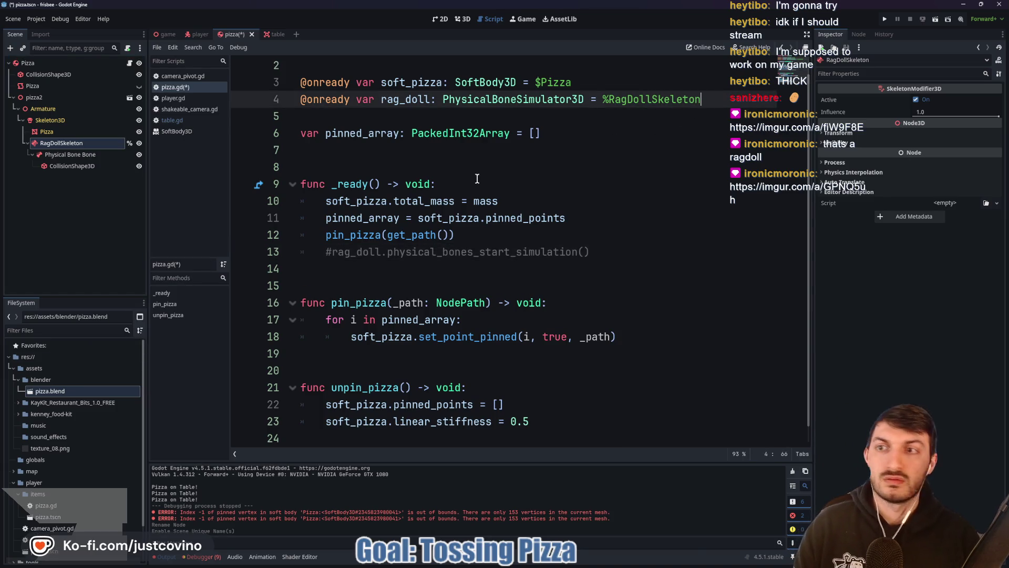
click(334, 252)
key(BackSpace)
click(516, 223)
key(ctrl+s)
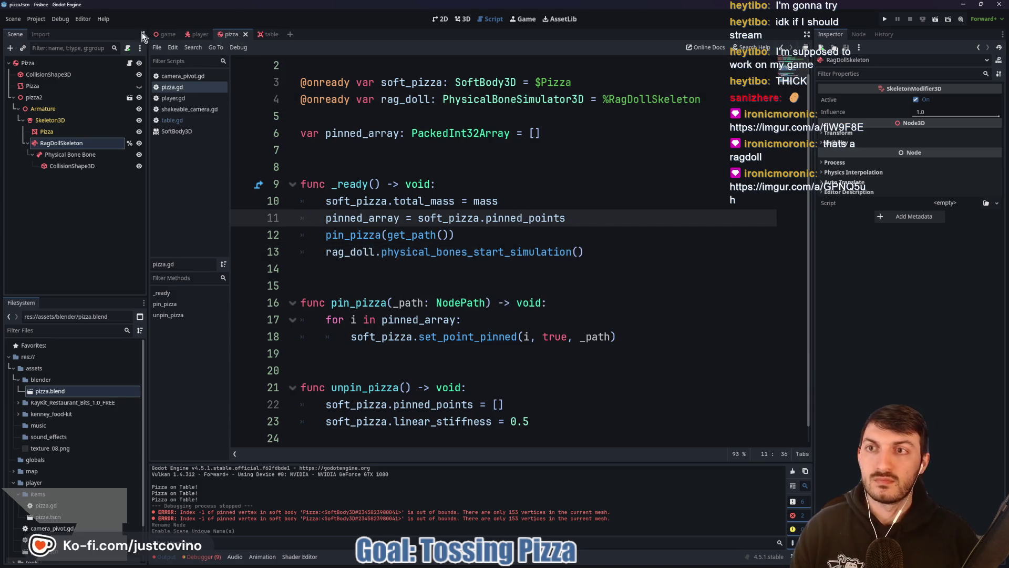
click(167, 34)
key(F5)
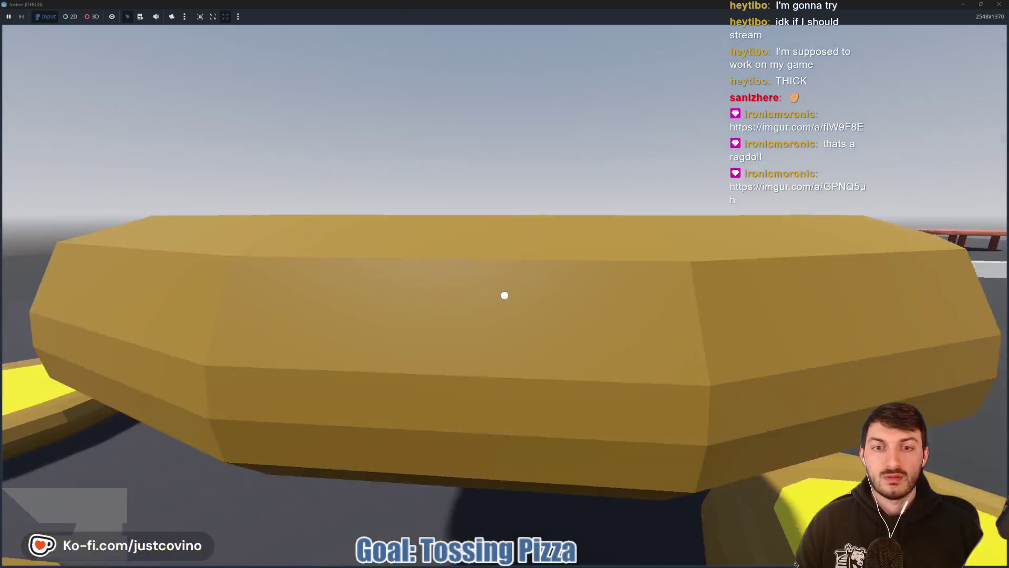
Step: Toss pizzas into the air and drop one onto the table, walking up and backing away to watch
click(505, 295)
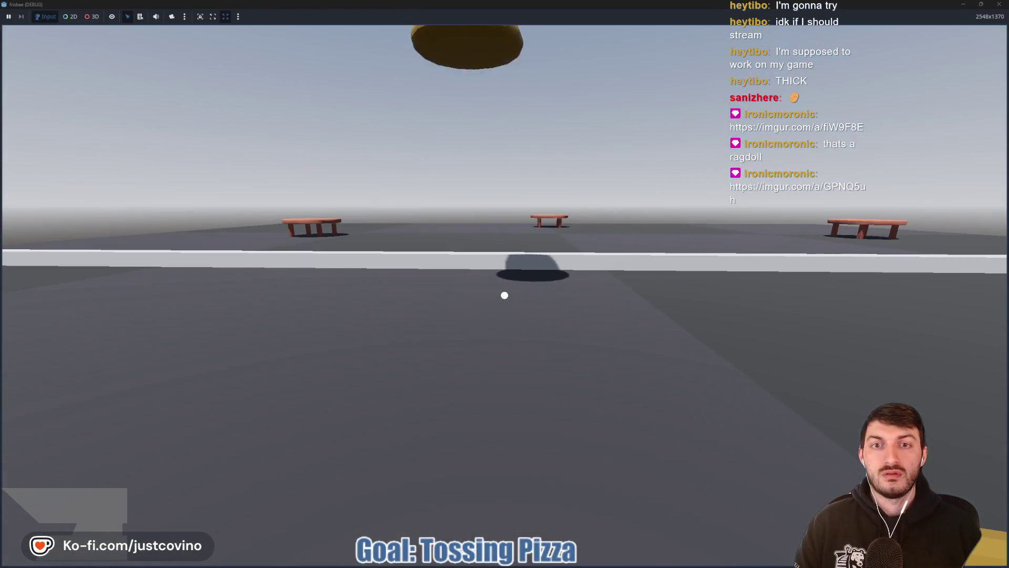
click(505, 295)
click(504, 295)
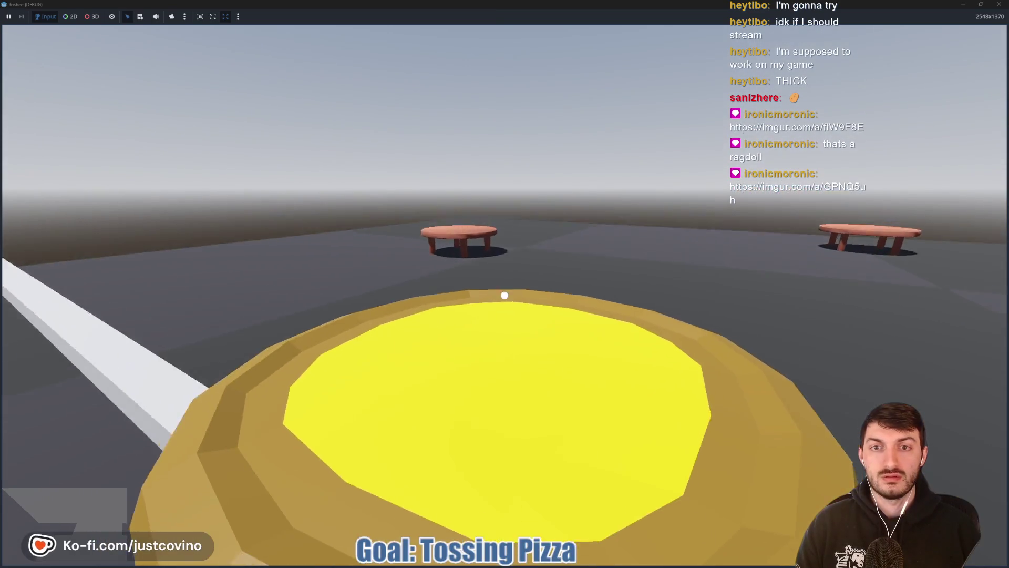
click(504, 295)
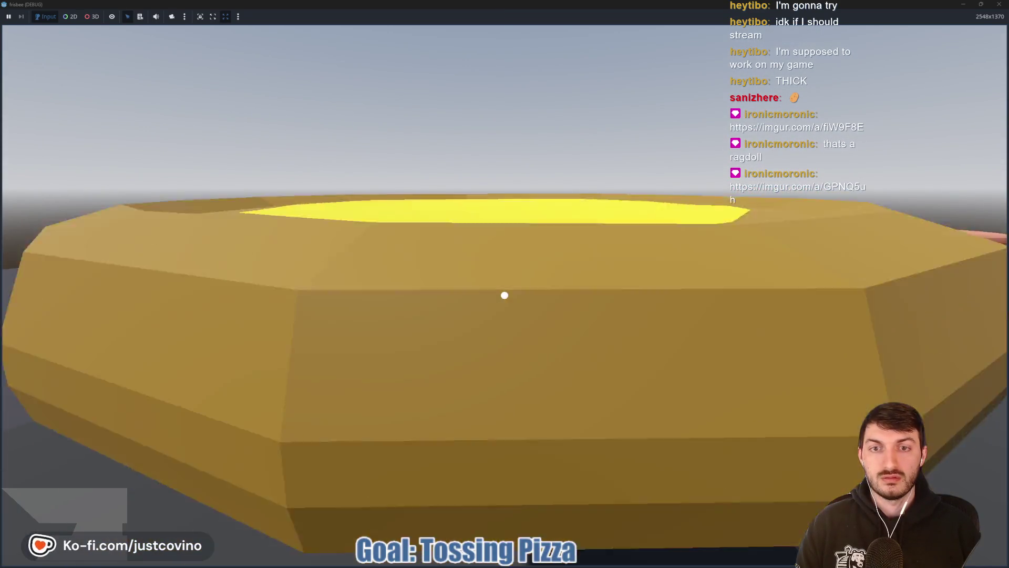
key(w)
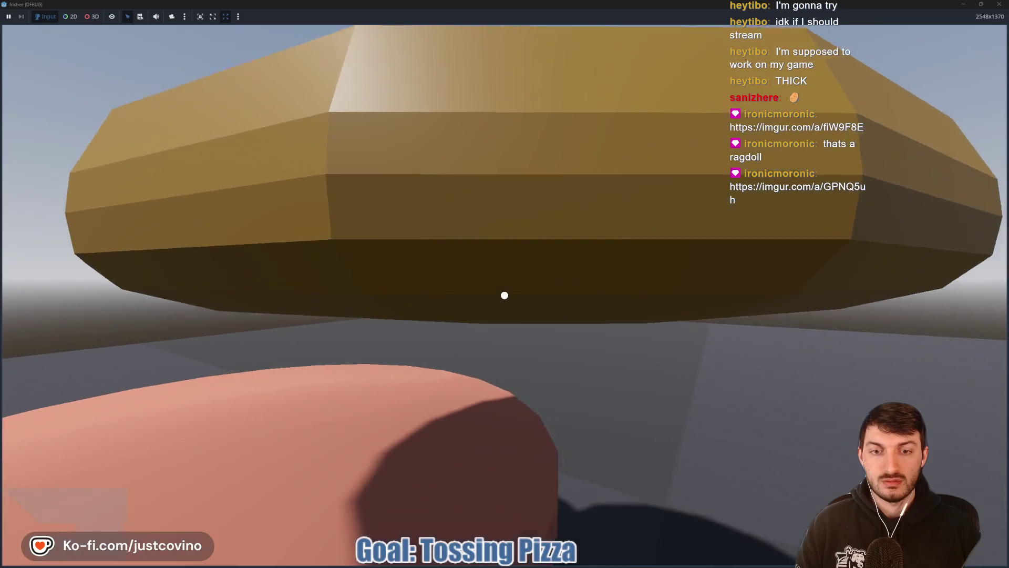
key(s)
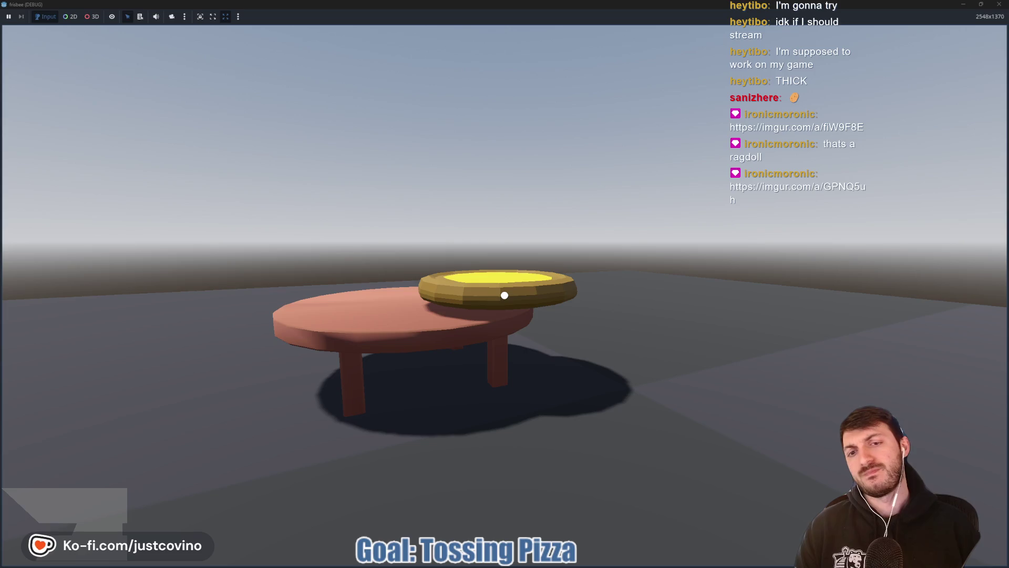
key(w)
click(504, 295)
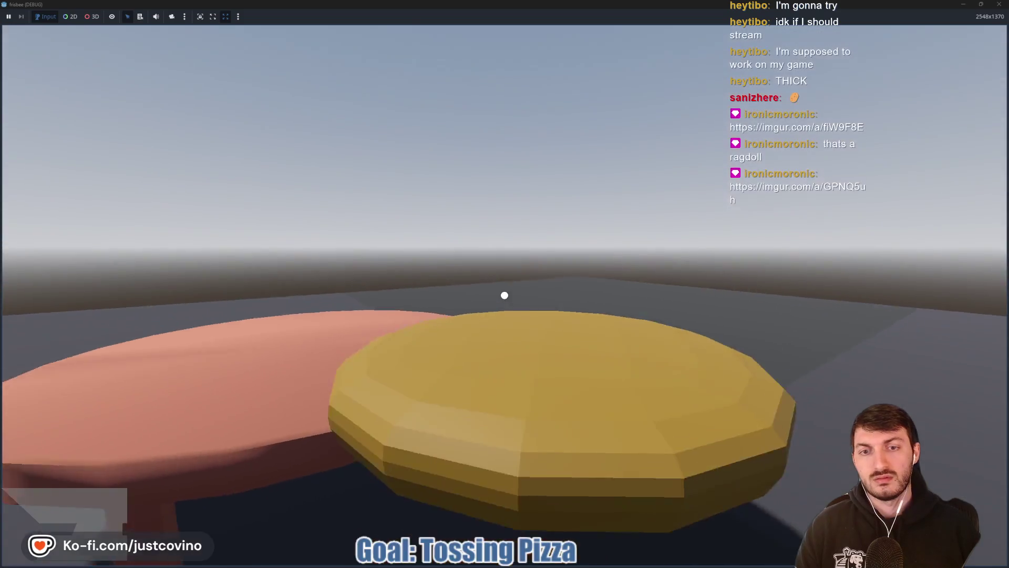
click(504, 295)
key(s)
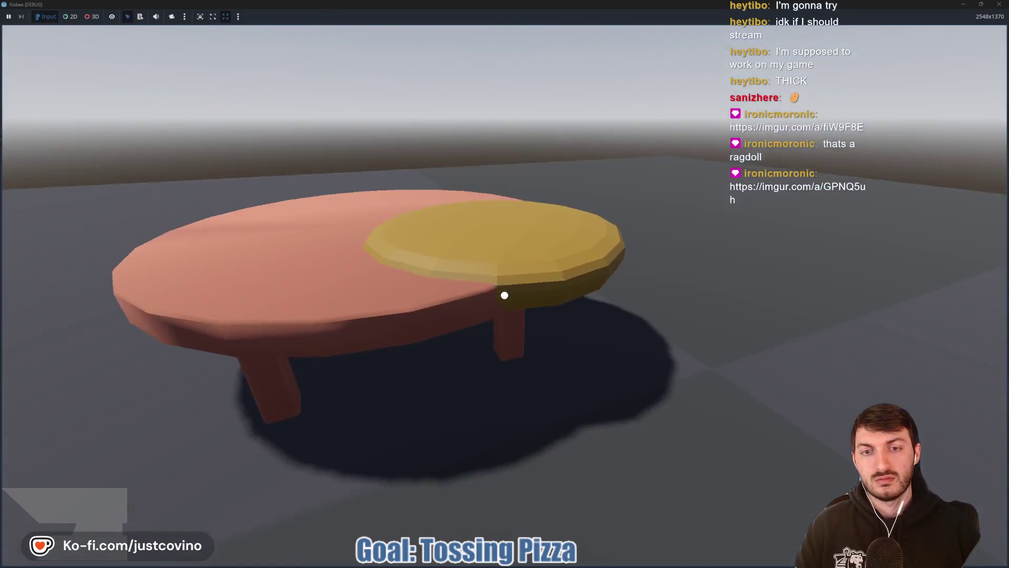
Step: Throw two pizzas from the ground far across the field and into the sky, then stop the game
key(r)
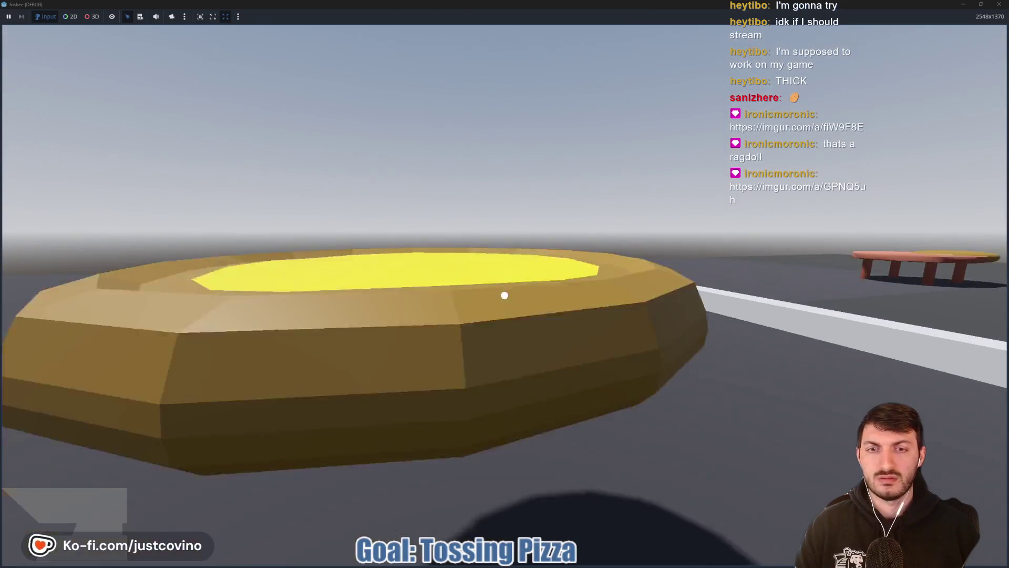
click(505, 294)
click(504, 295)
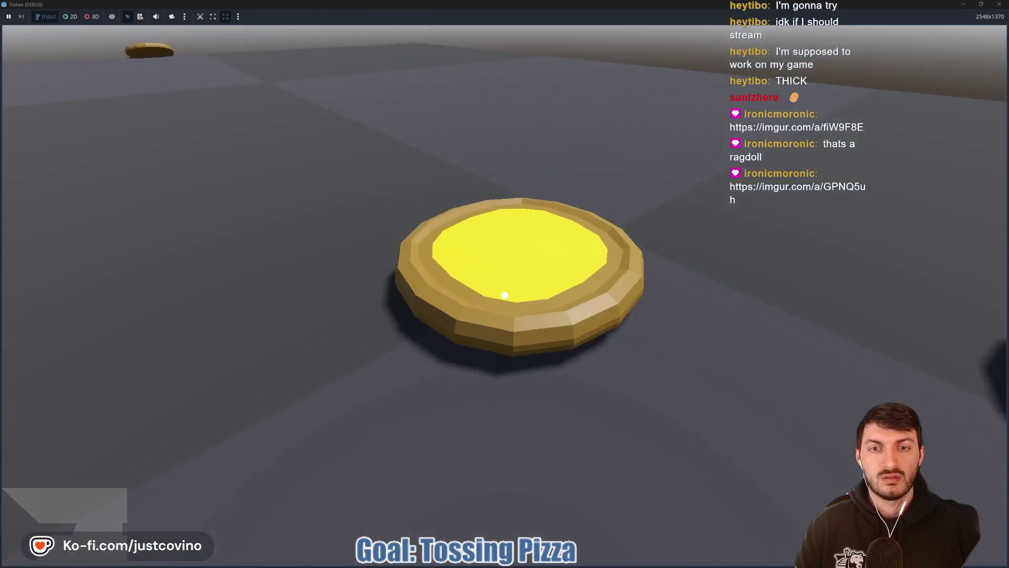
click(504, 294)
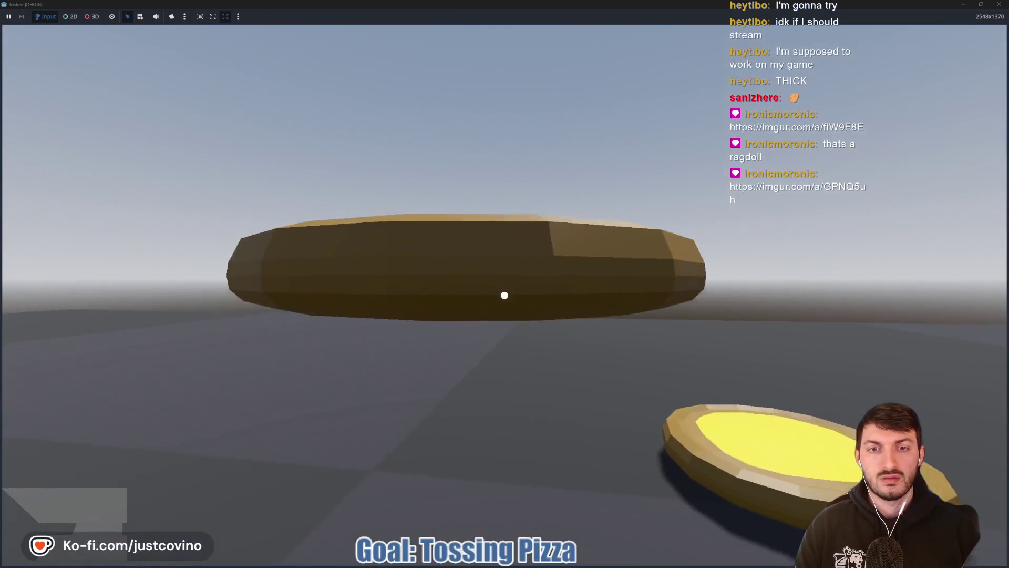
click(504, 295)
key(F8)
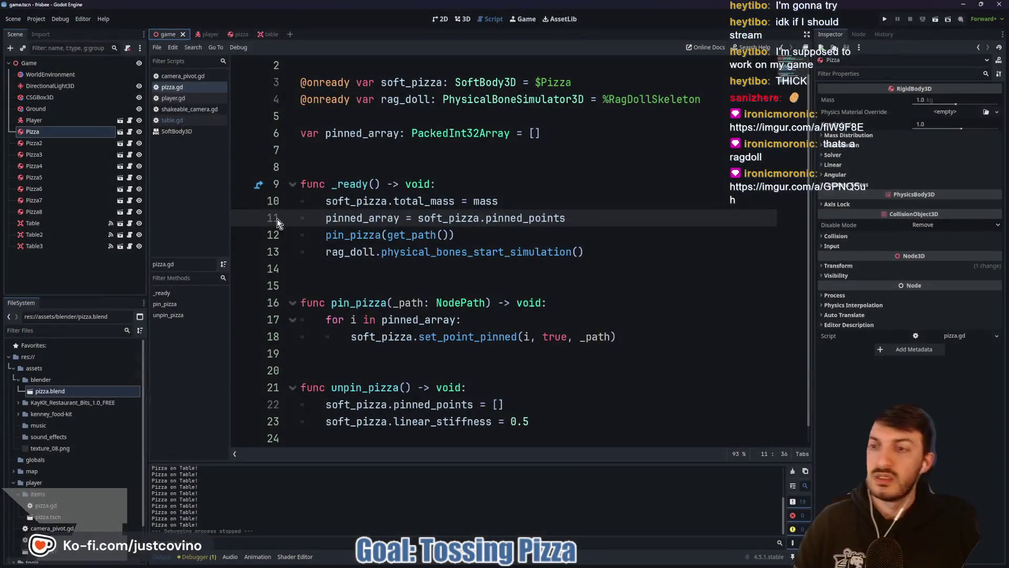
Step: Open the pizza scene, select Physical Bone Bone and then RagDollSkeleton, and show it in 3D
click(238, 35)
click(42, 155)
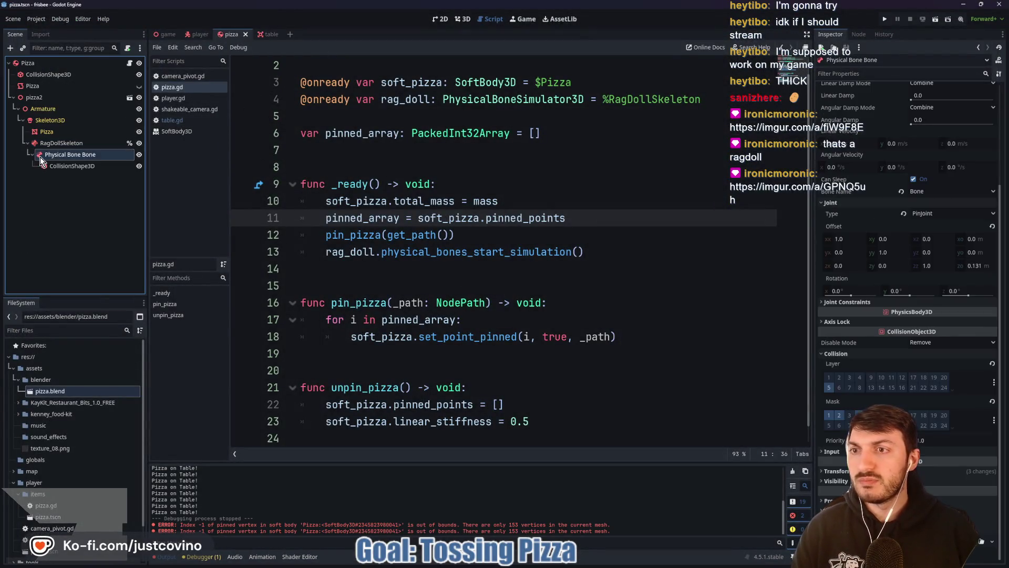
click(45, 144)
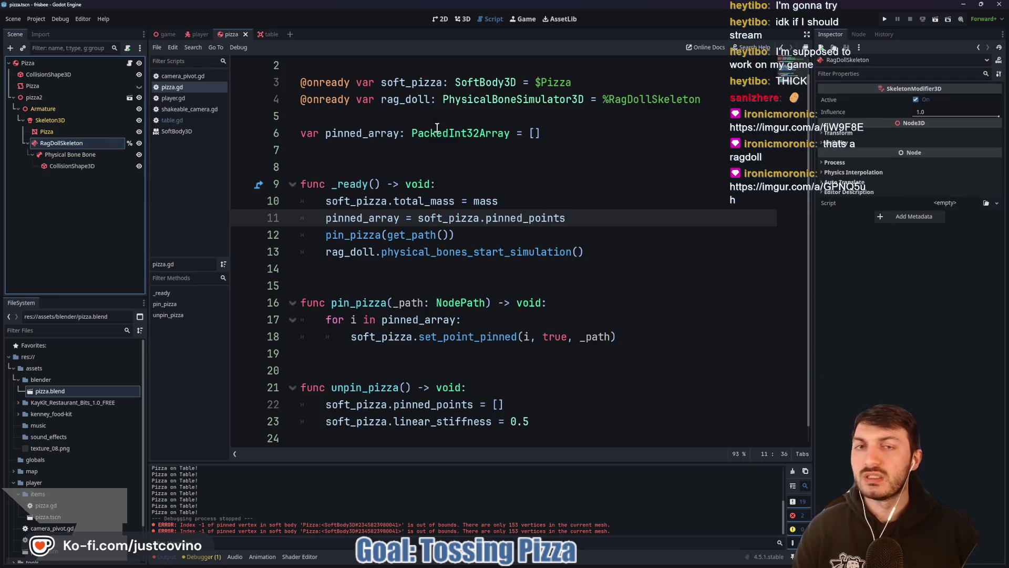
click(465, 19)
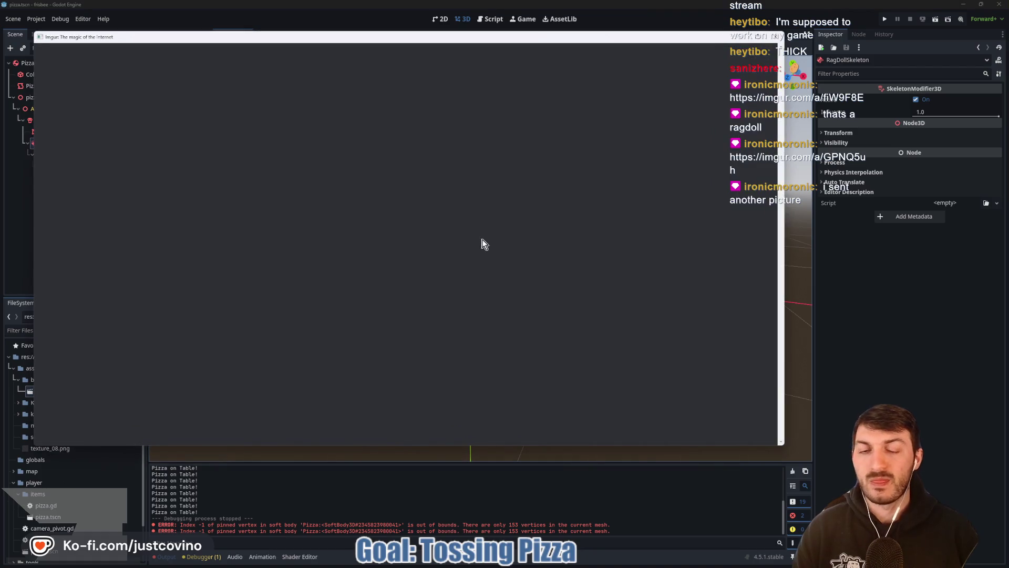
Step: Scroll through the Imgur picture of the pizza's bones marked with red arrows, then close it
scroll(464, 253, down, 1)
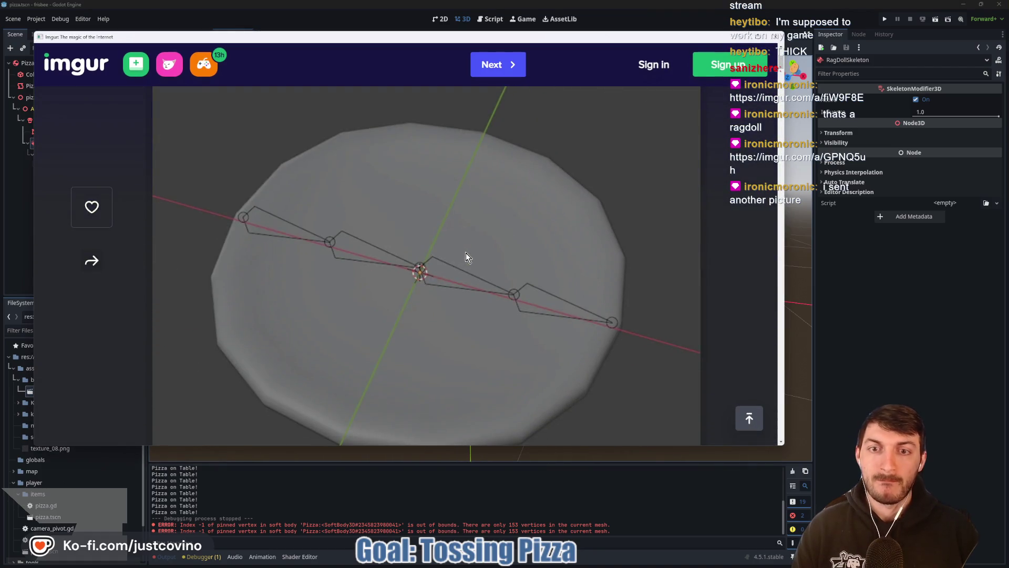
scroll(466, 253, up, 3)
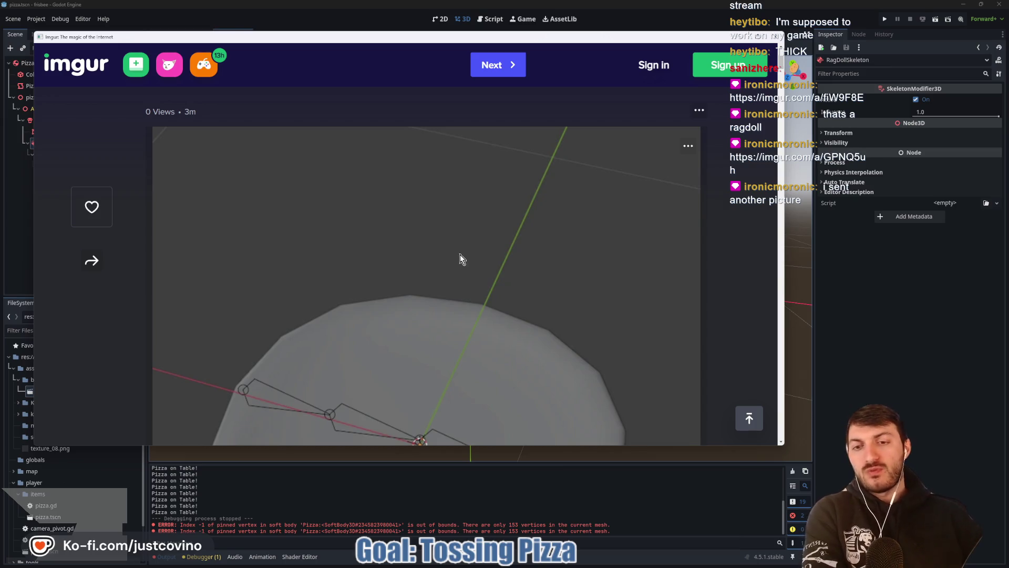
scroll(459, 254, down, 3)
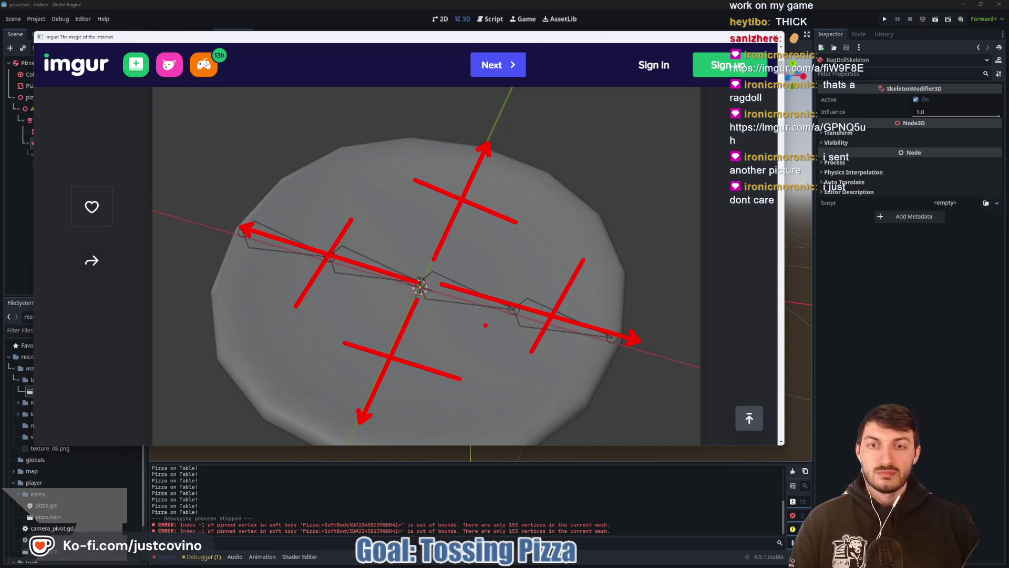
scroll(593, 284, down, 6)
scroll(574, 290, up, 5)
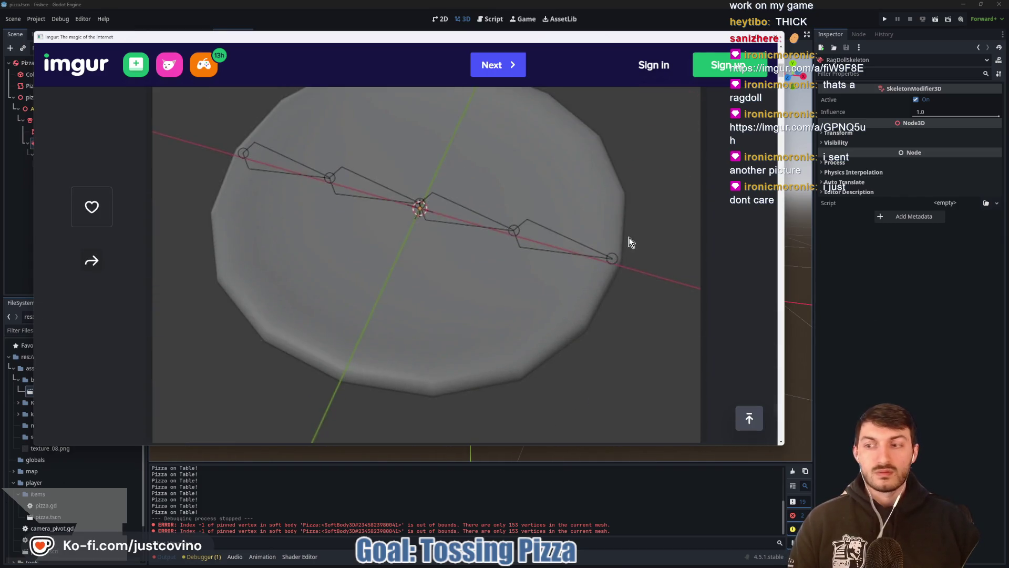
click(776, 38)
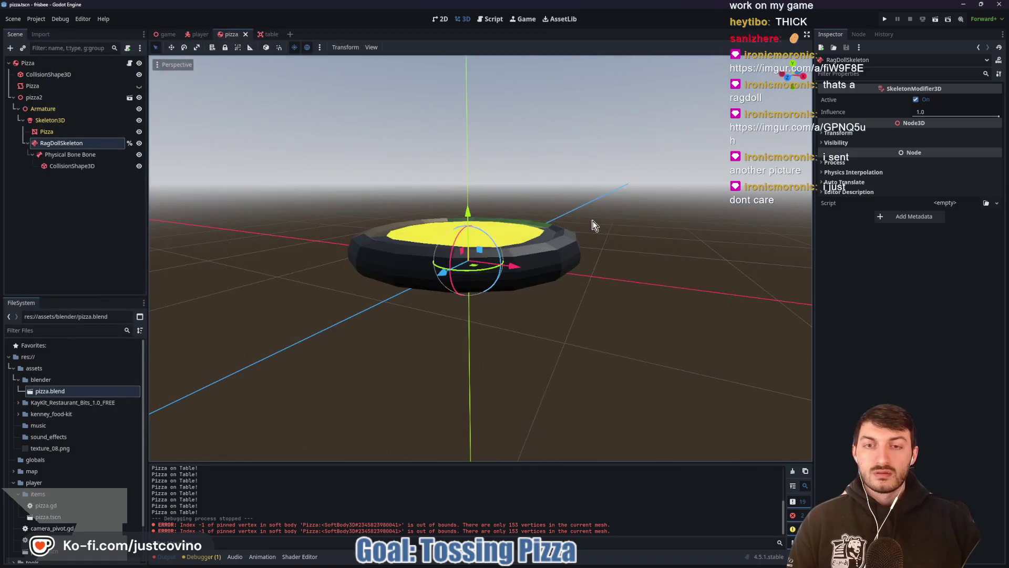
Step: Create a new PhysicalBone3D node under RagDollSkeleton
click(89, 155)
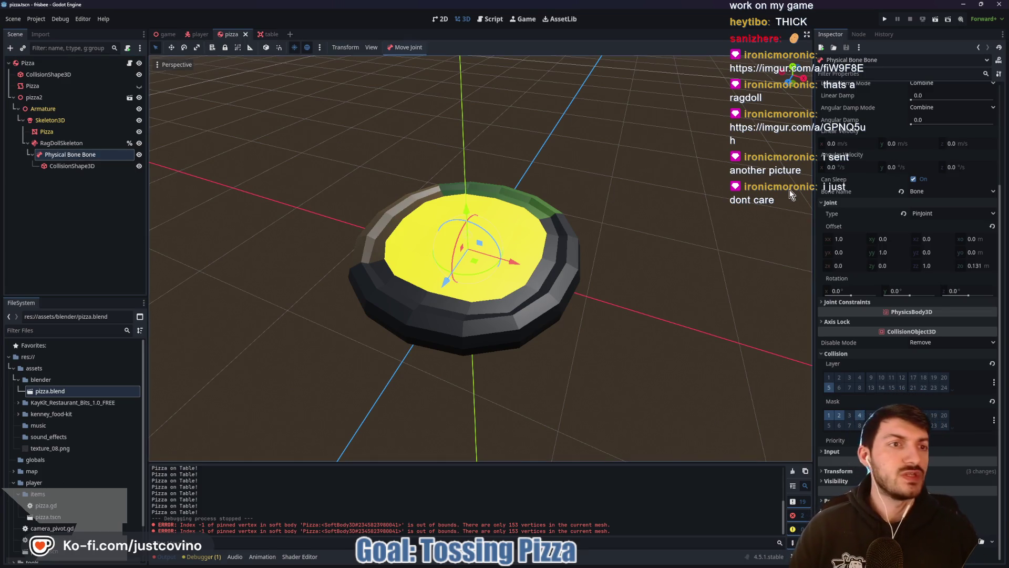
scroll(852, 173, up, 5)
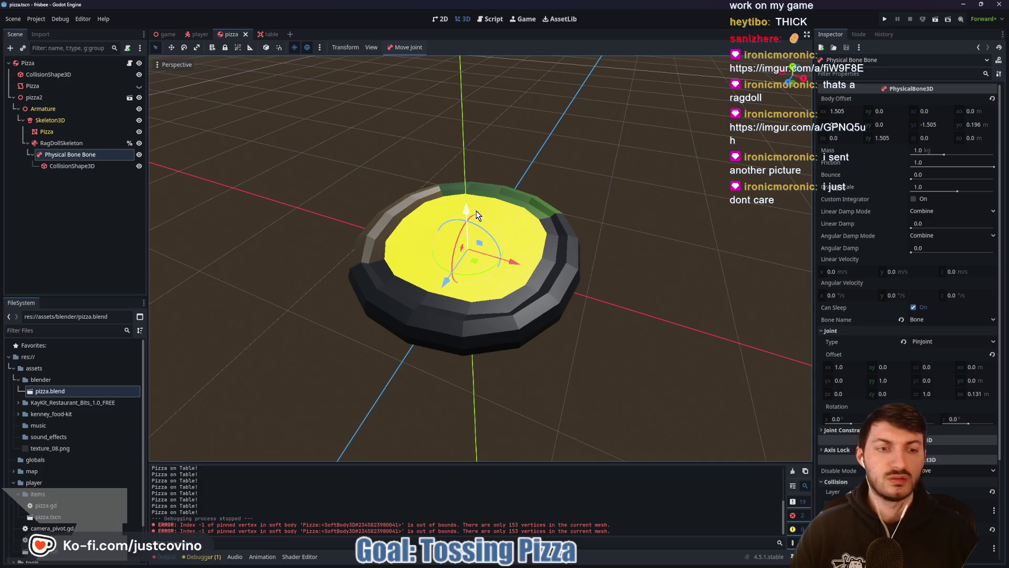
click(62, 142)
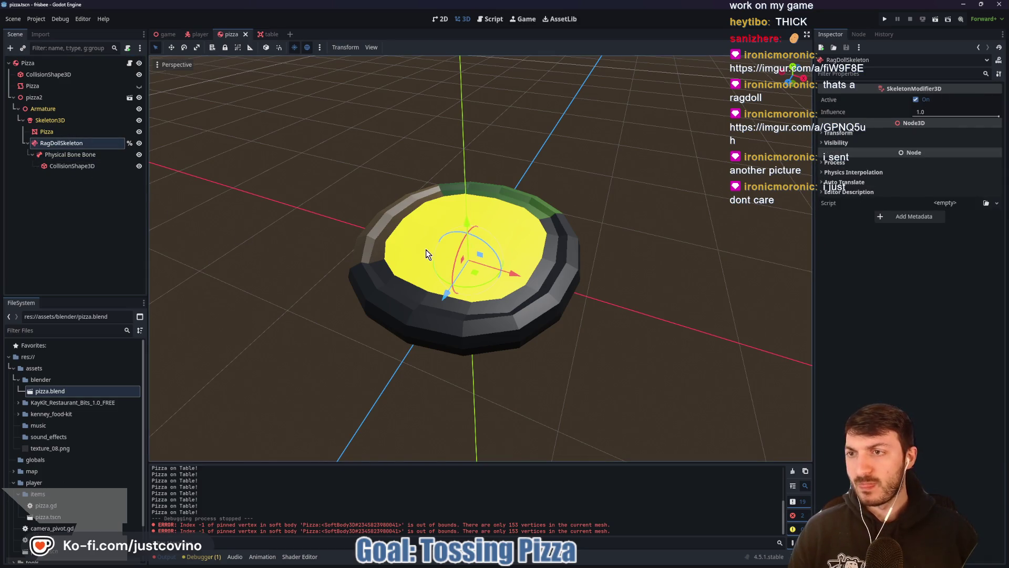
key(ctrl+a)
text(physical)
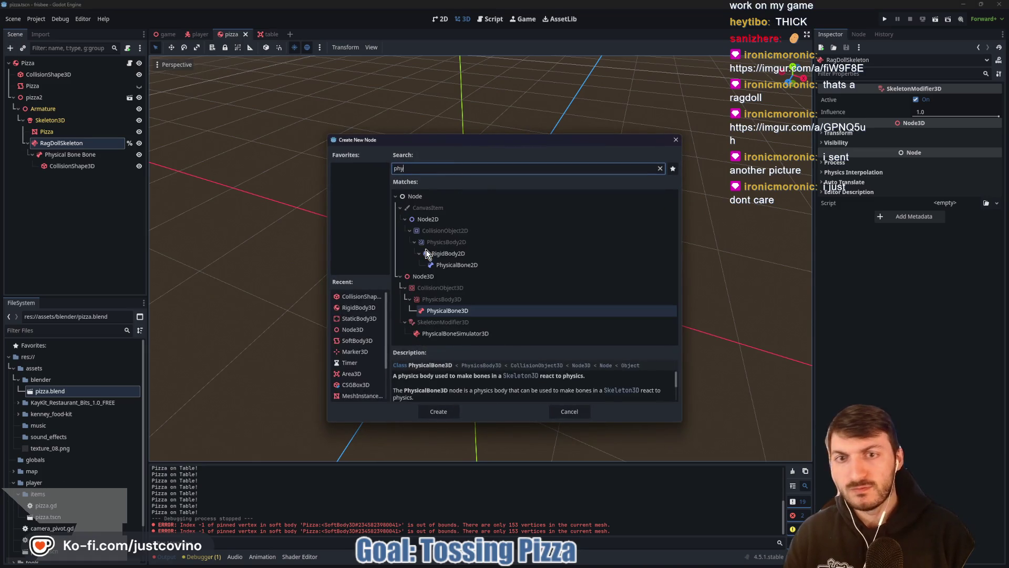
key(Return)
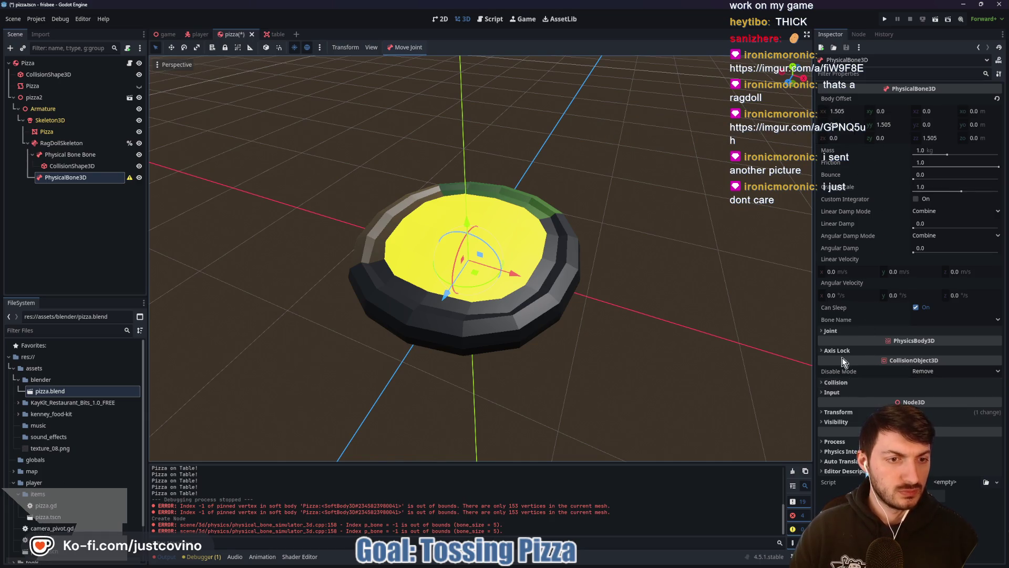
Step: Attach the new physical bone to Bone.002 and set its joint type to PinJoint
click(939, 320)
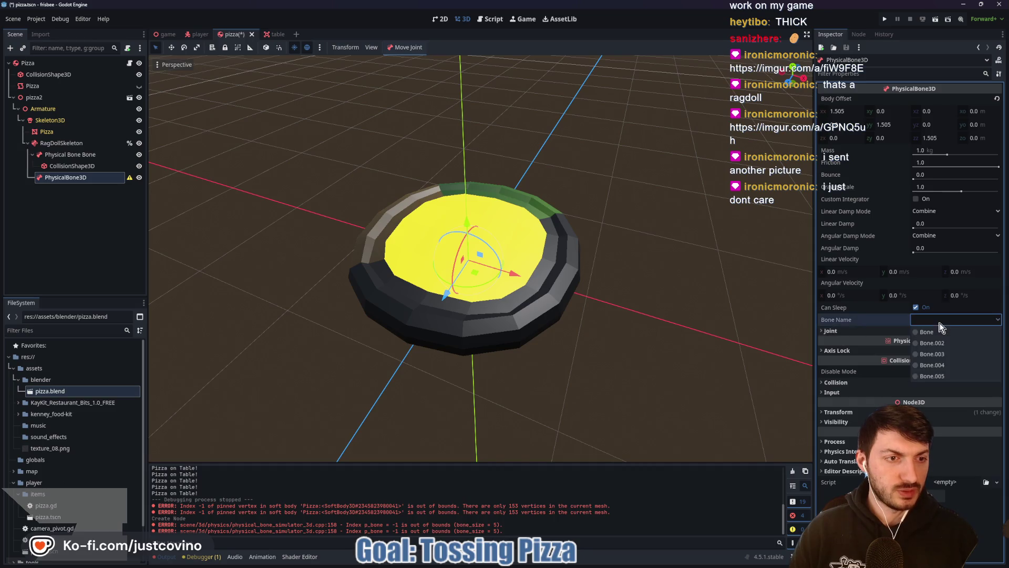
click(943, 345)
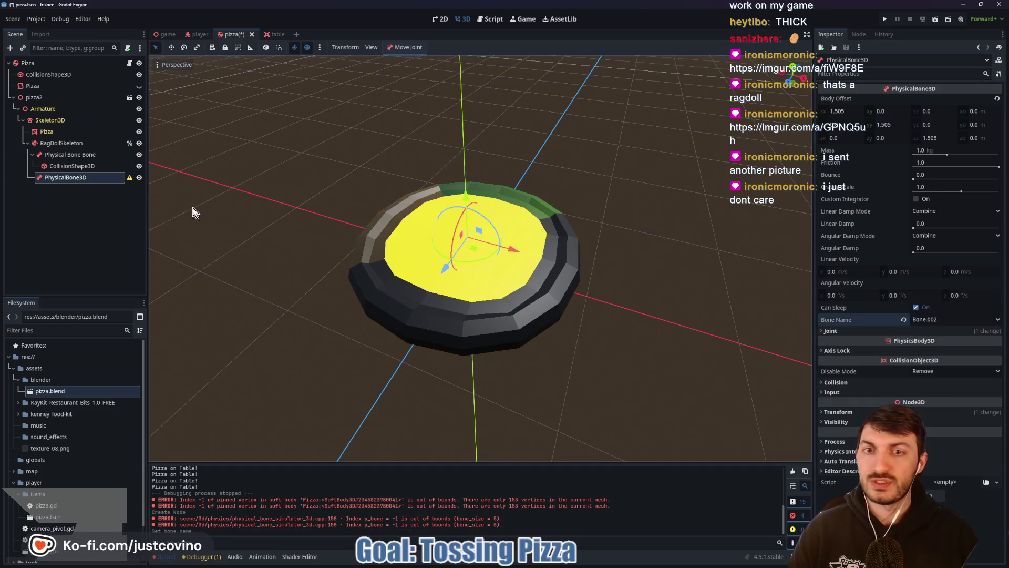
click(78, 153)
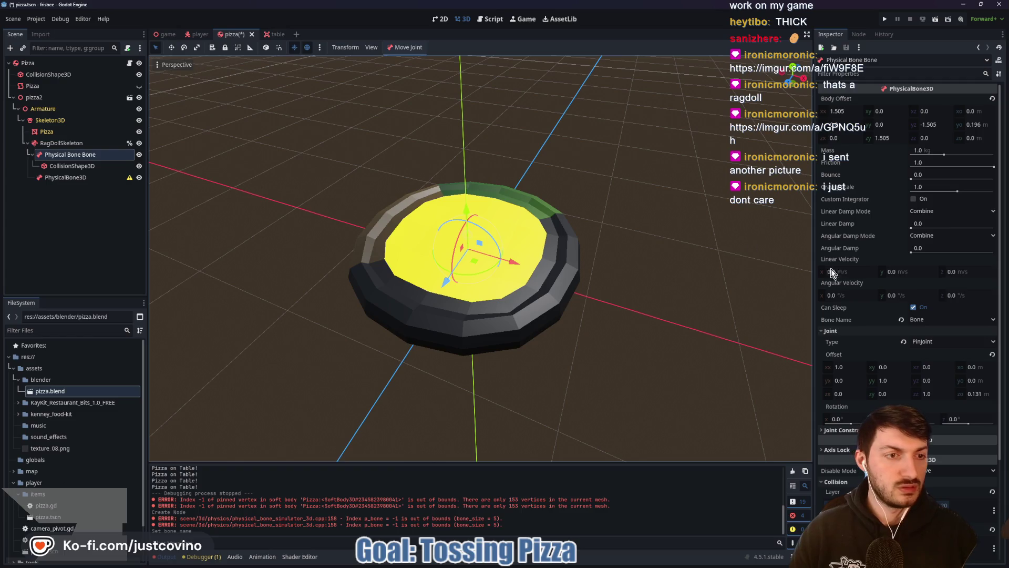
click(69, 176)
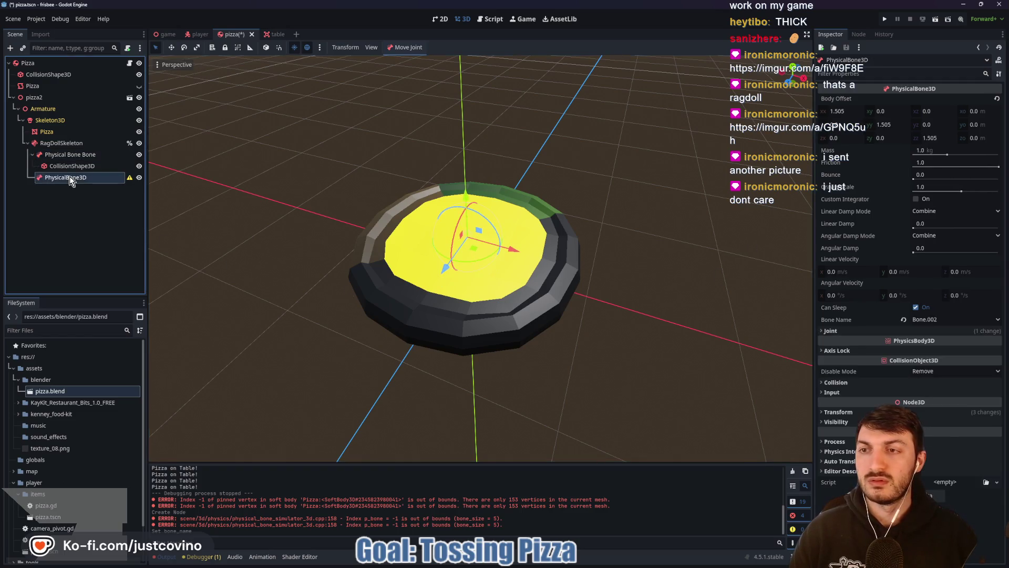
click(879, 332)
click(932, 341)
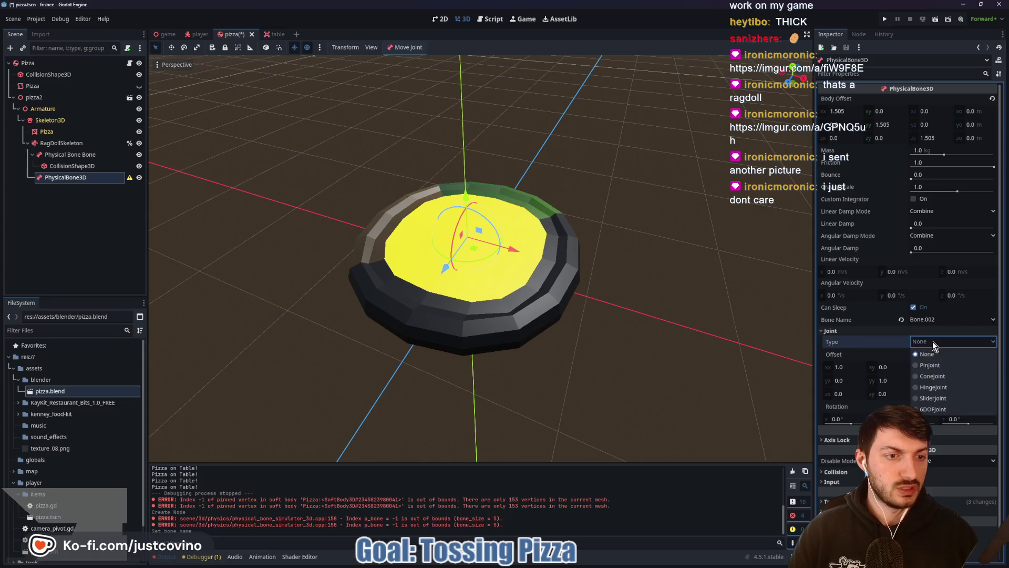
click(929, 364)
scroll(825, 415, down, 2)
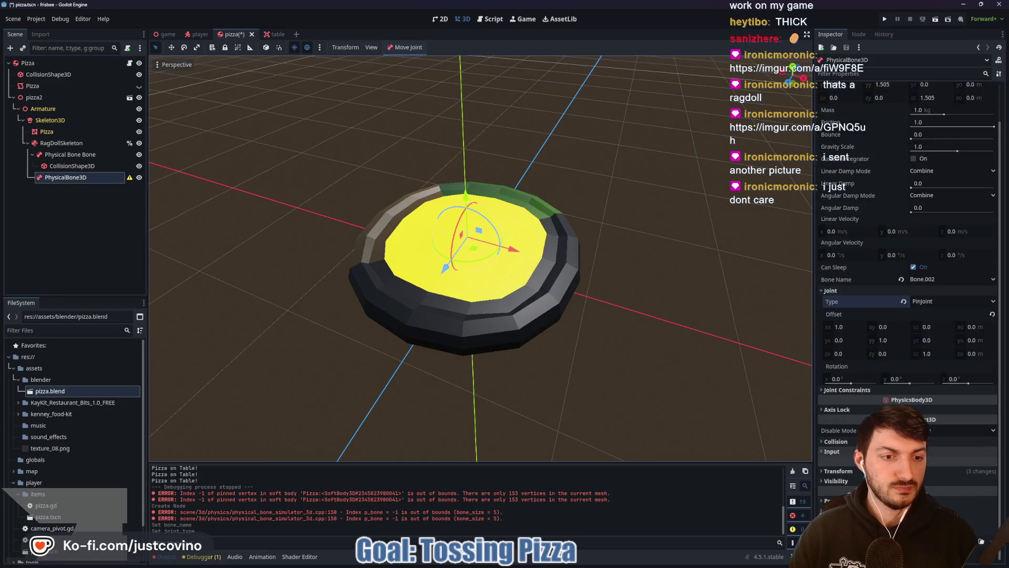
click(847, 443)
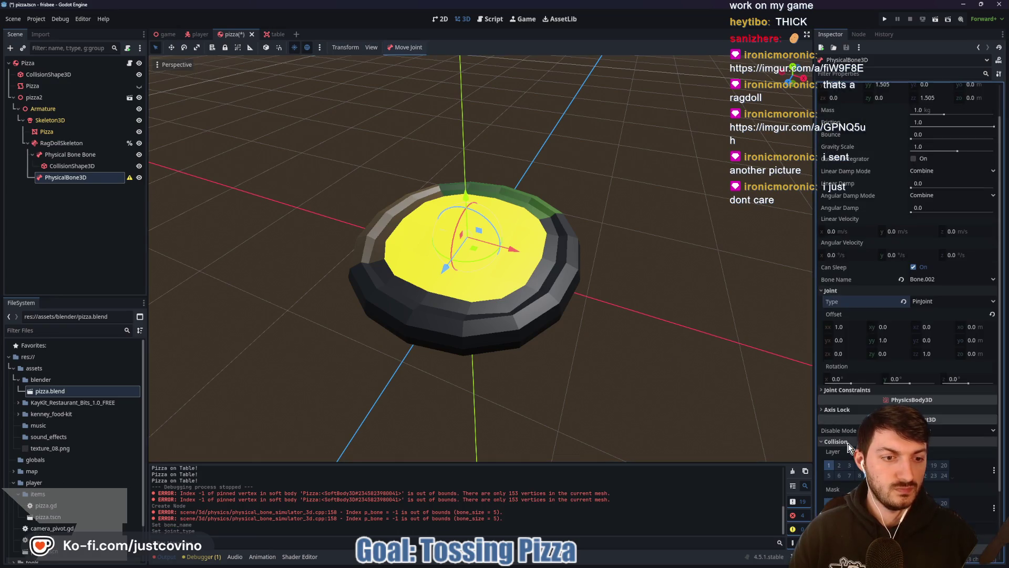
click(57, 155)
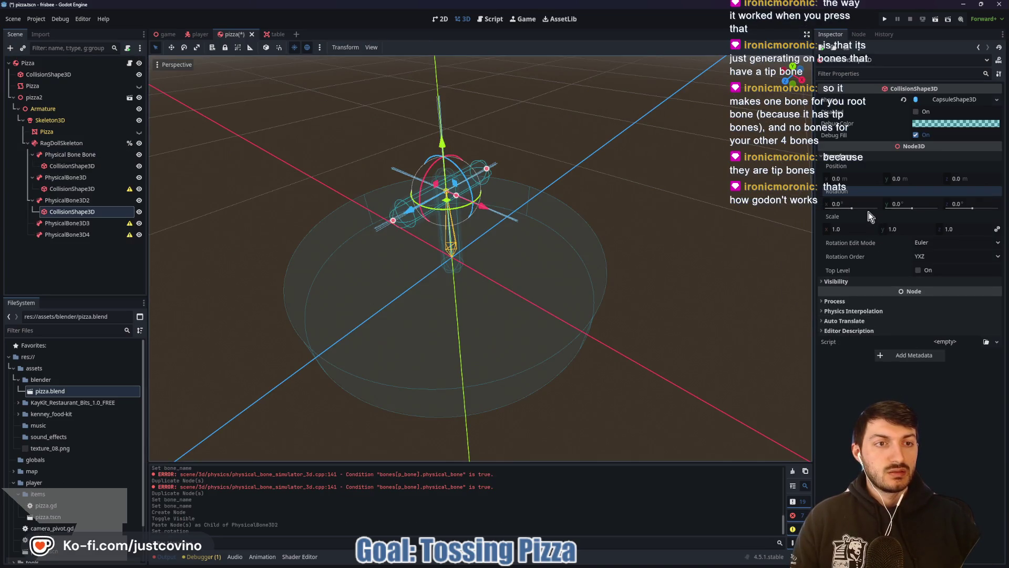
Step: Paste the capsule collision shape under PhysicalBone3D3 and PhysicalBone3D4, resetting each rotation to 0
mouse_move(549, 242)
mouse_down()
mouse_move(572, 253)
mouse_move(574, 286)
mouse_move(557, 273)
mouse_up()
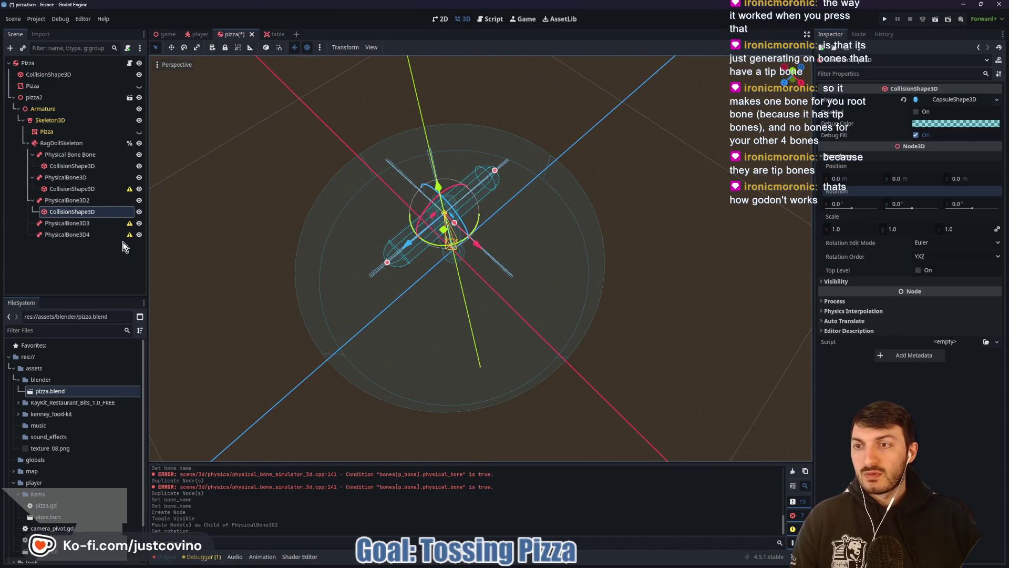
click(93, 225)
key(ctrl+v)
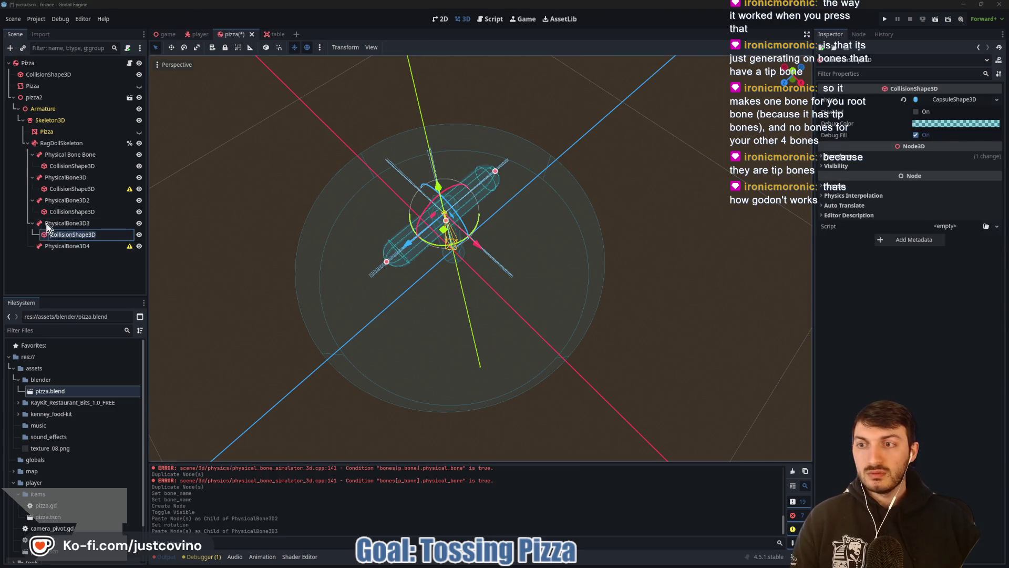
click(878, 160)
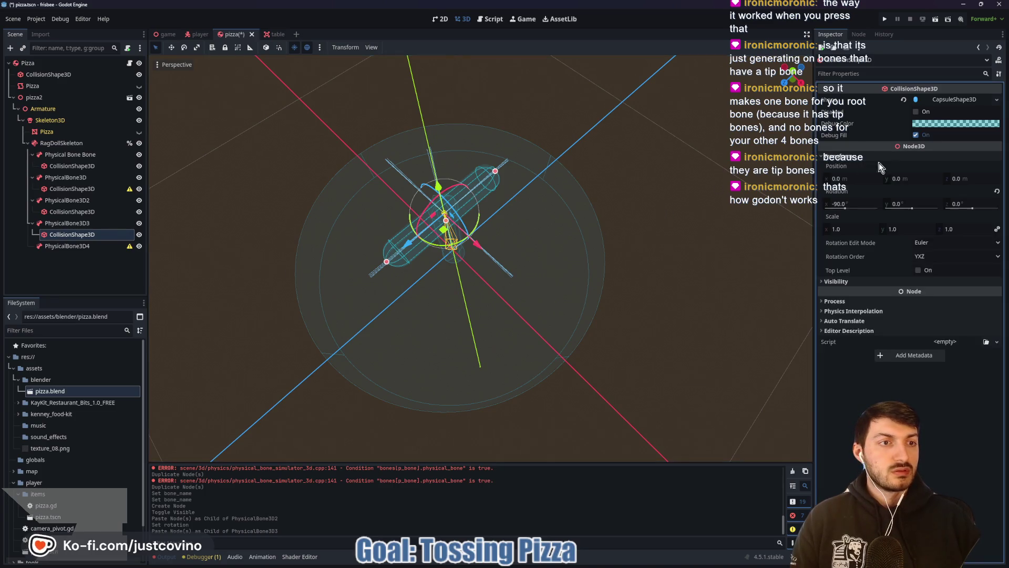
click(998, 191)
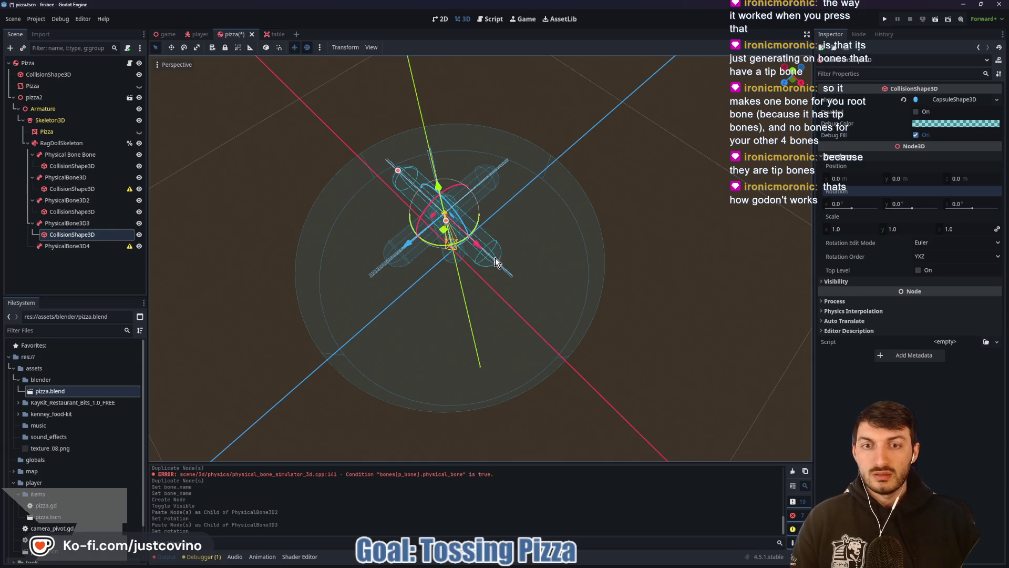
click(84, 248)
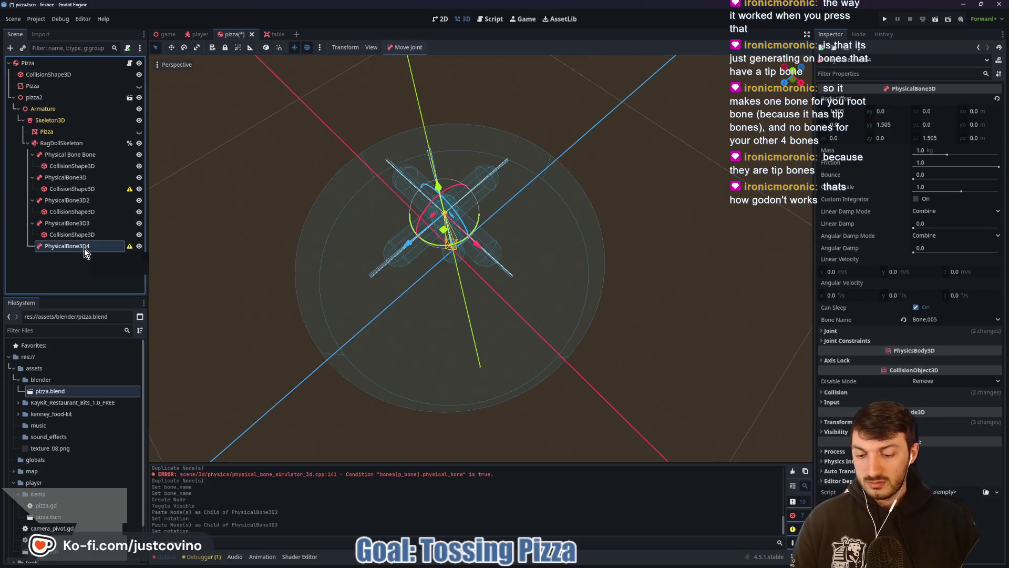
key(ctrl+v)
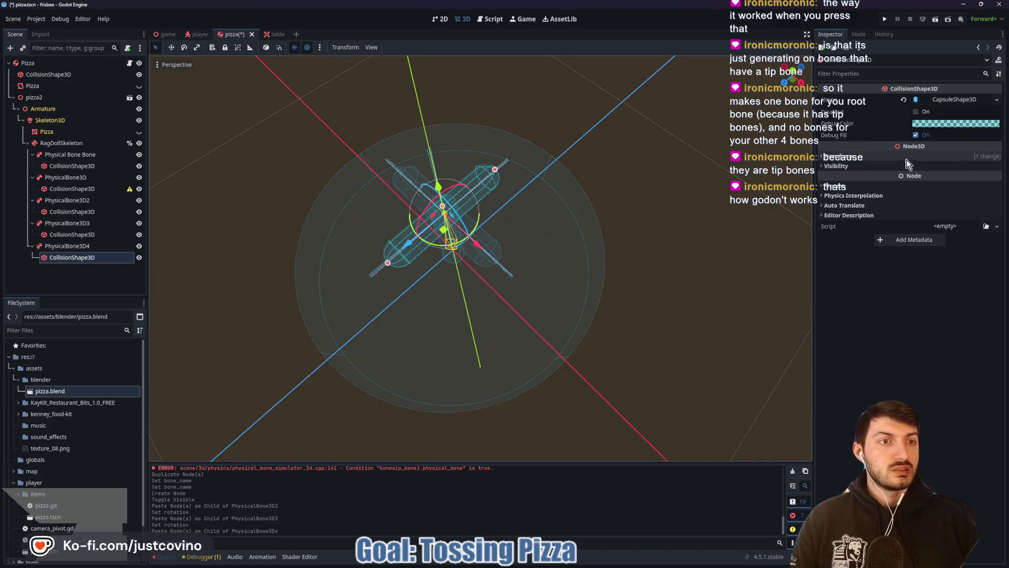
click(910, 159)
click(997, 191)
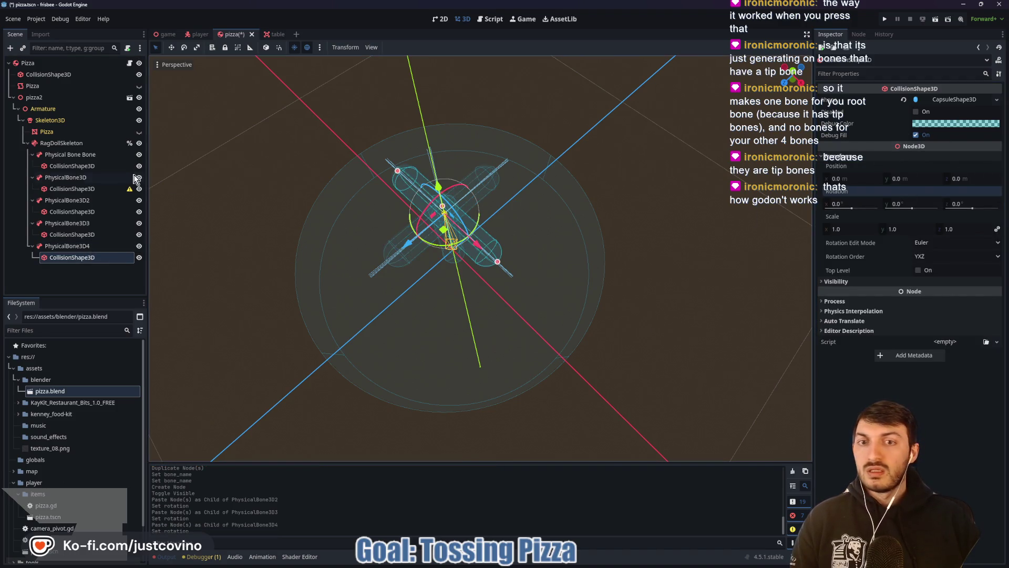
Step: Delete PhysicalBone3D's empty collision shape and paste a capsule collision shape in its place
click(80, 190)
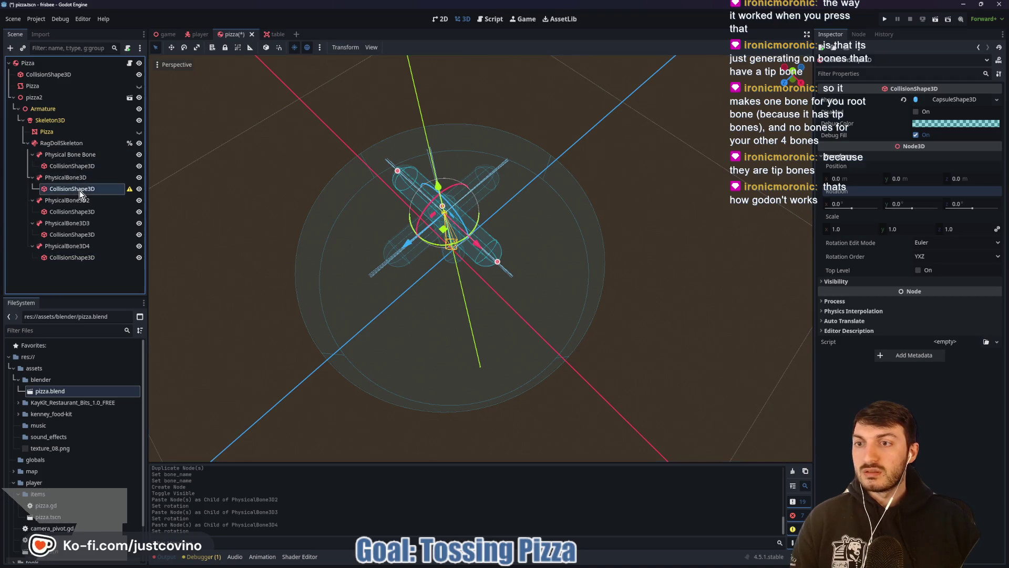
key(Delete)
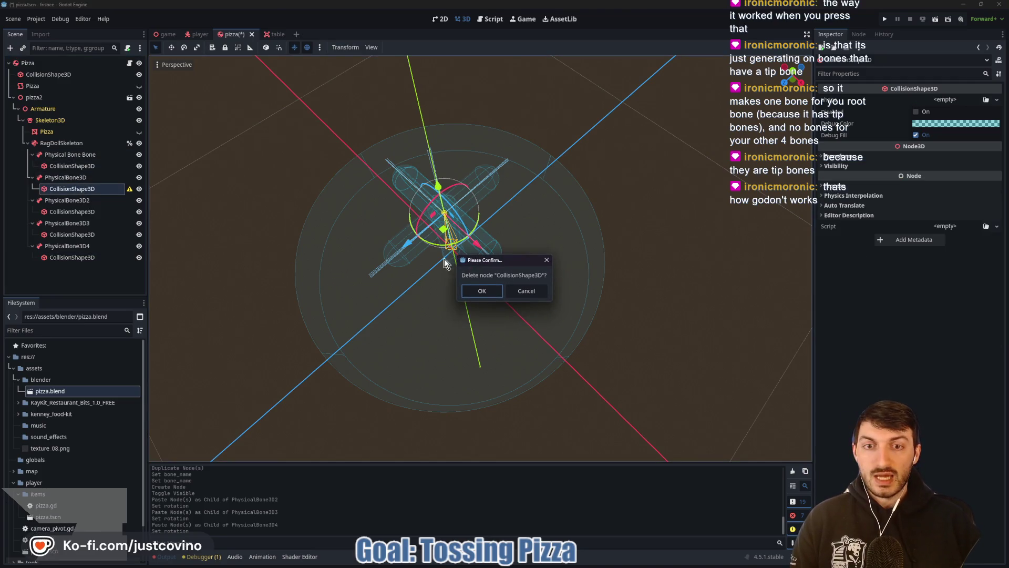
click(471, 293)
click(59, 178)
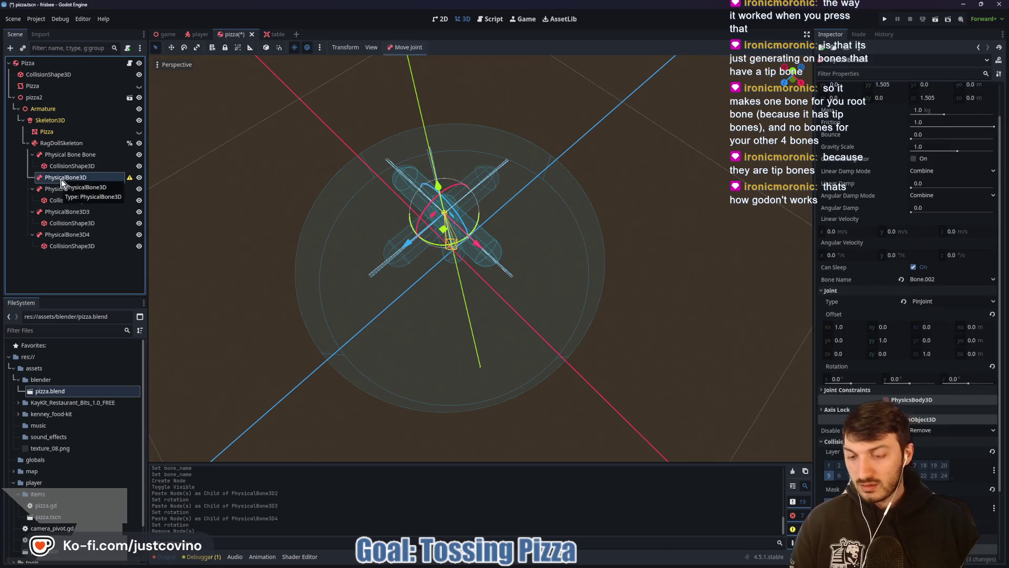
key(ctrl+v)
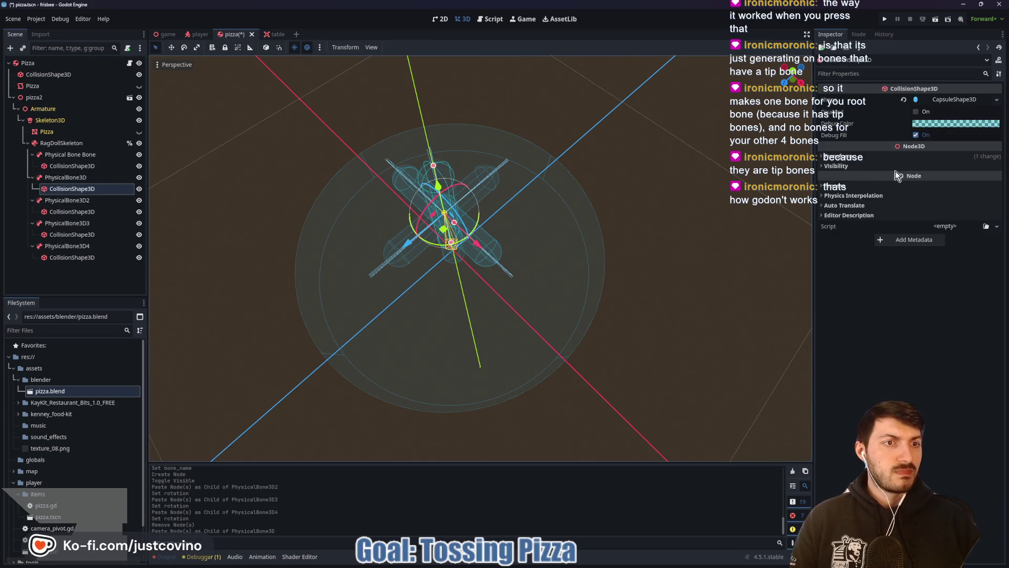
click(896, 156)
Step: Select the collision shapes under Physical Bone Bone and PhysicalBone3D and test shortening the capsule
scroll(526, 201, up, 5)
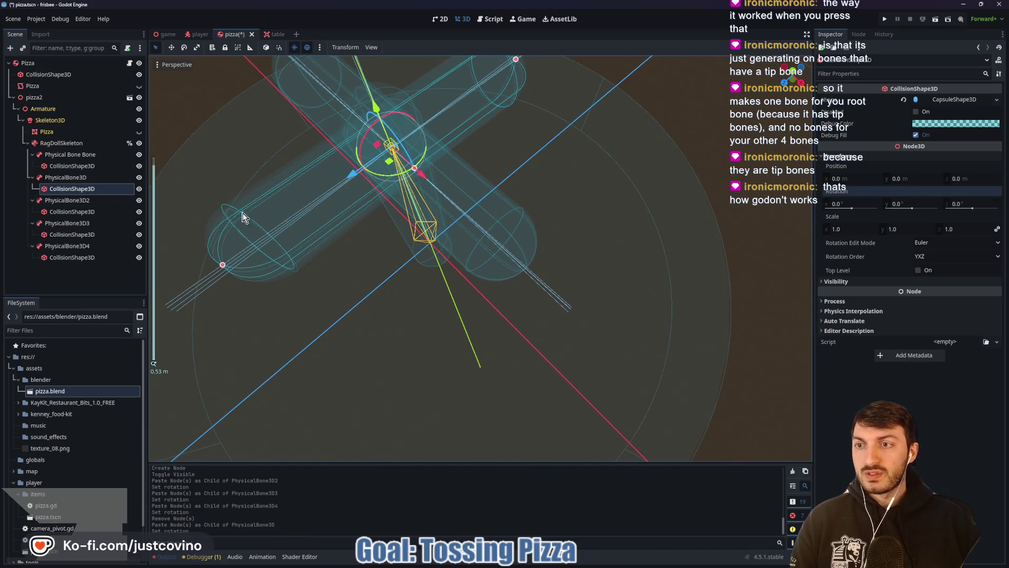
scroll(527, 189, down, 2)
click(97, 165)
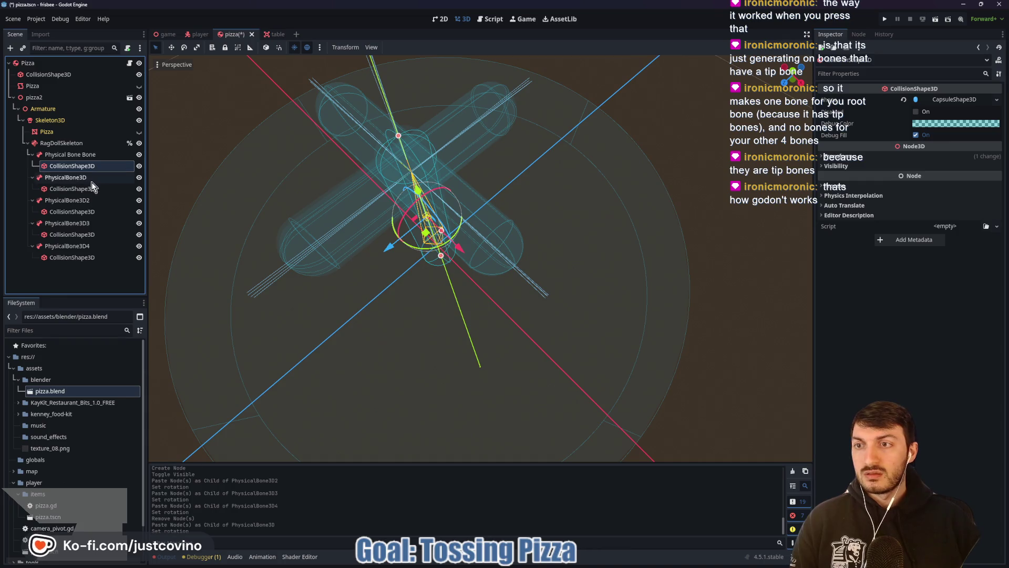
click(78, 190)
mouse_move(286, 266)
mouse_down()
mouse_move(405, 177)
mouse_move(286, 265)
mouse_up()
Step: Make the four selected collision shapes' capsules unique, then resize PhysicalBone3D's capsule length
ctrl+click(63, 214)
ctrl+click(67, 235)
ctrl+click(68, 257)
right_click(59, 241)
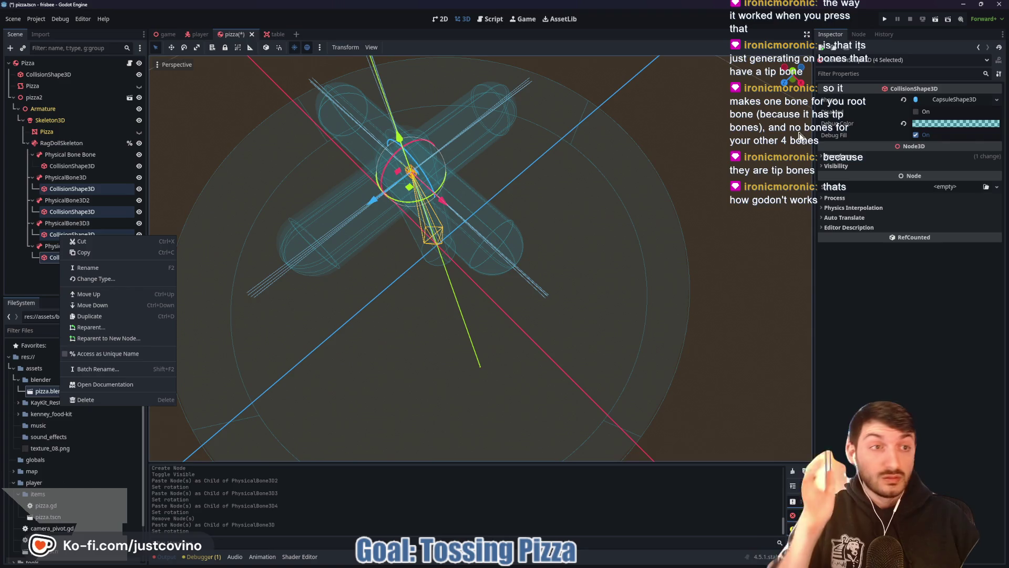
click(944, 99)
click(944, 99)
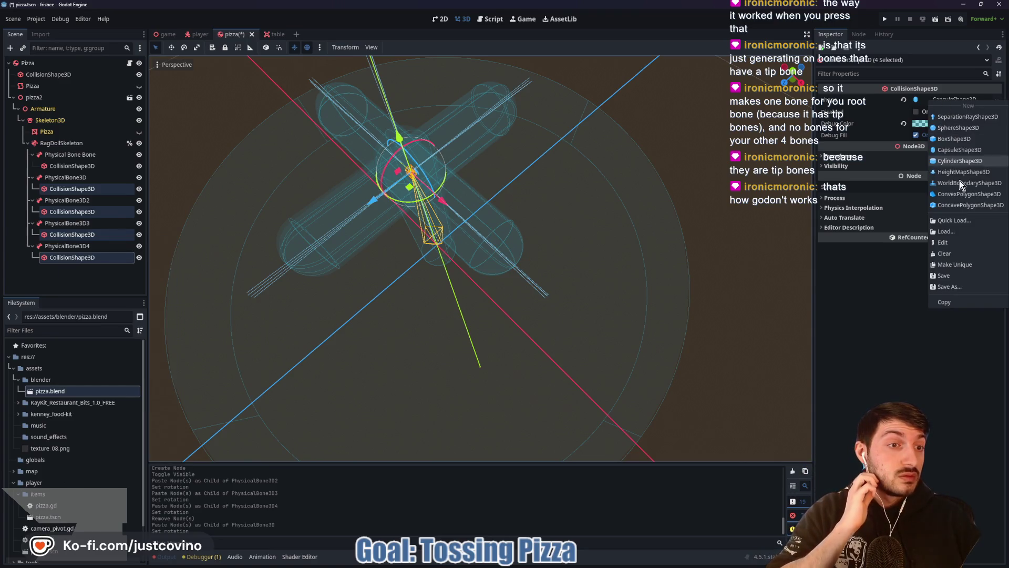
click(969, 265)
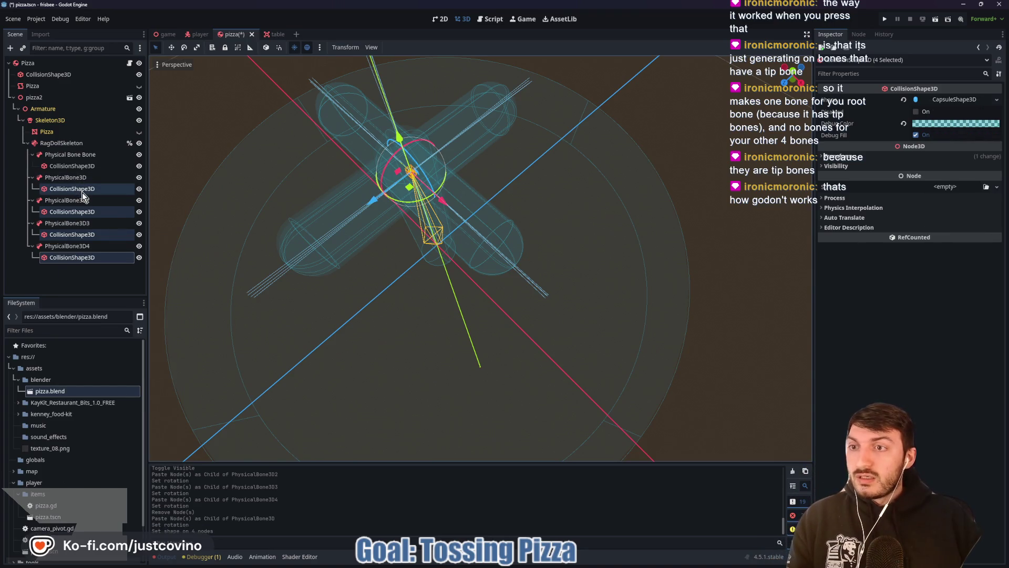
click(82, 193)
mouse_move(287, 265)
mouse_down()
mouse_move(389, 212)
mouse_move(332, 254)
mouse_move(287, 263)
mouse_up()
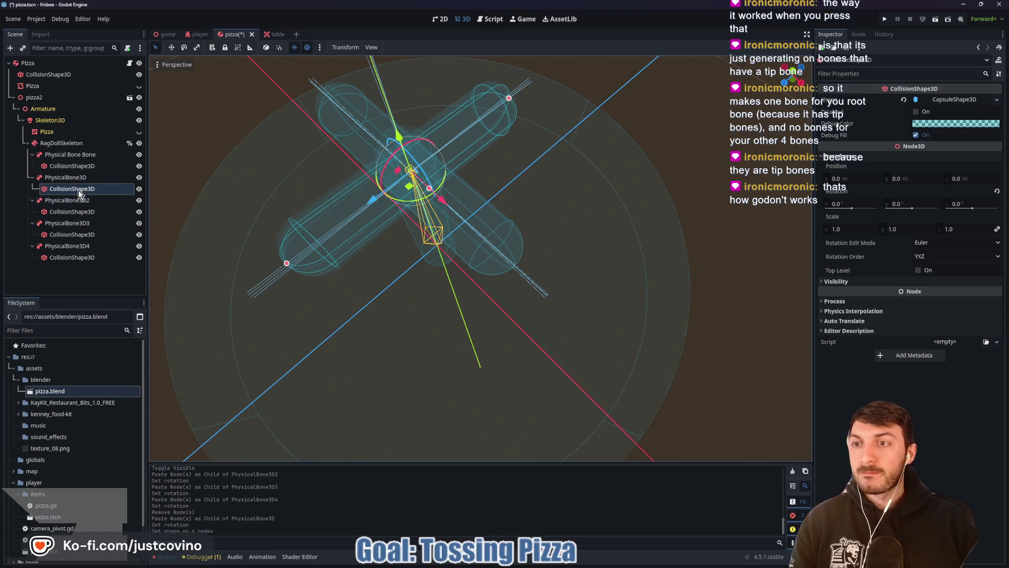
right_click(957, 100)
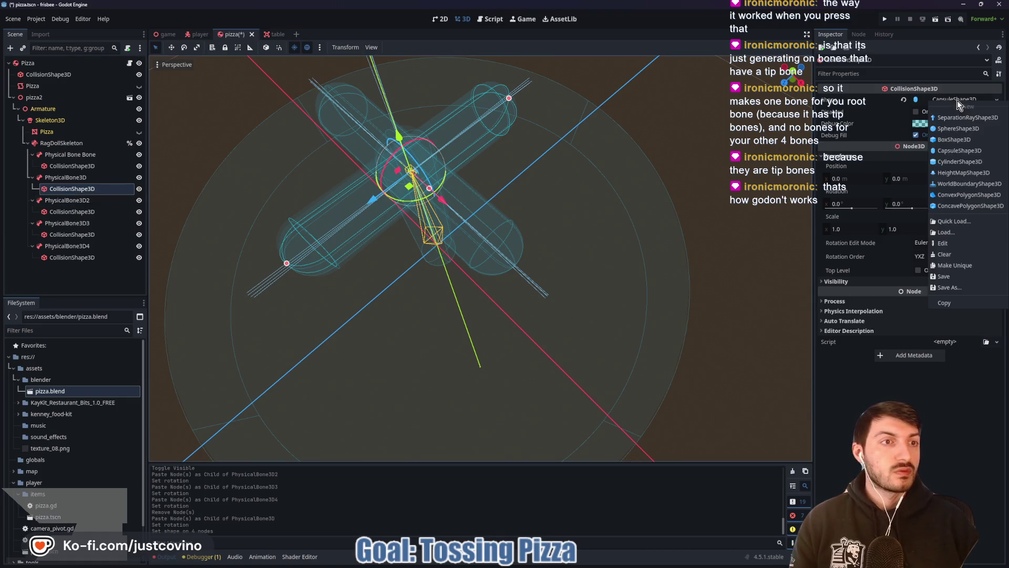
Step: Make PhysicalBone3D's and PhysicalBone3D2's capsules unique and fit PhysicalBone3D's capsule toward the pizza's edge
click(963, 265)
click(81, 212)
right_click(944, 100)
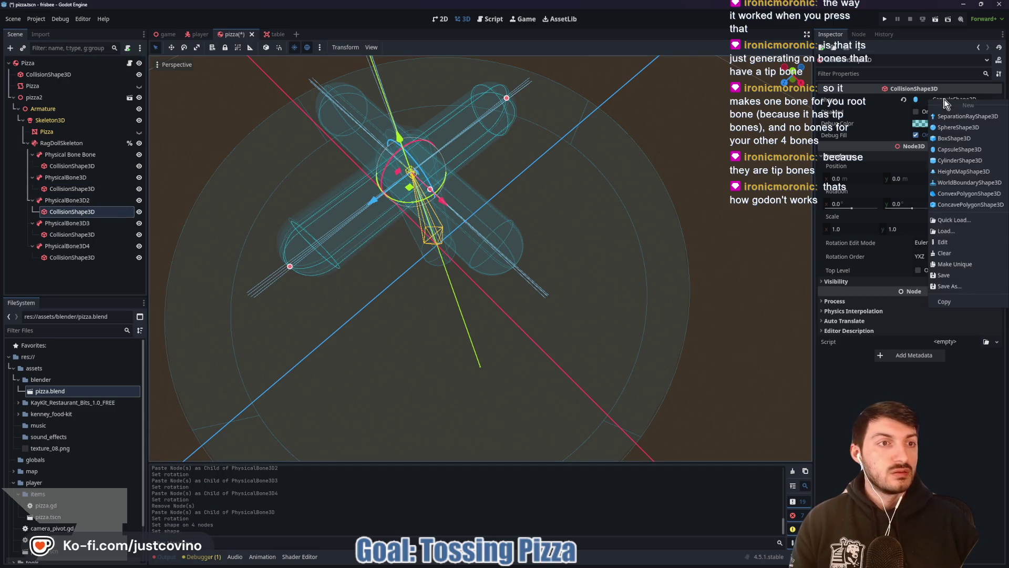
click(963, 266)
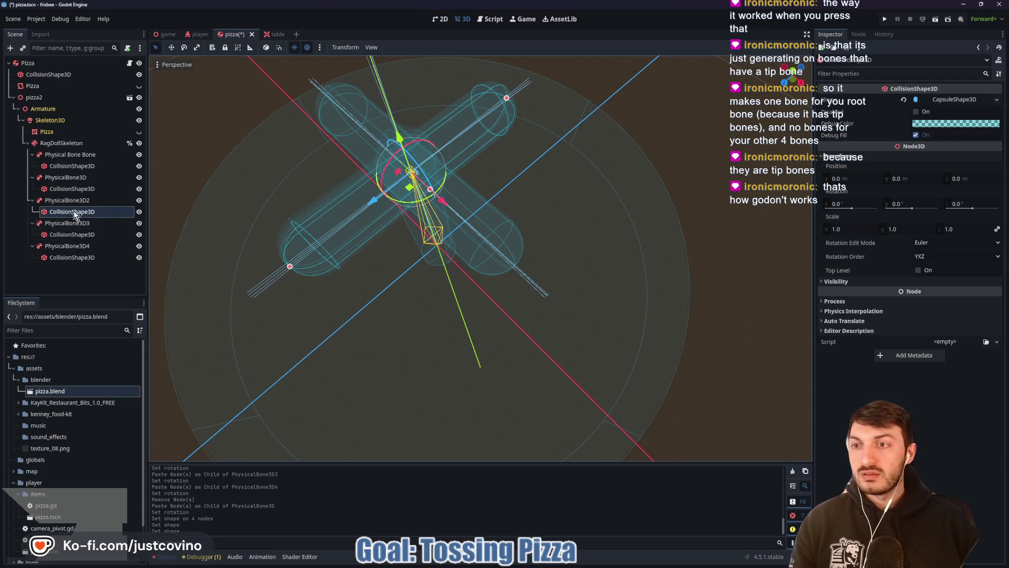
click(71, 188)
mouse_move(290, 266)
mouse_down()
mouse_move(370, 232)
mouse_move(436, 164)
mouse_up()
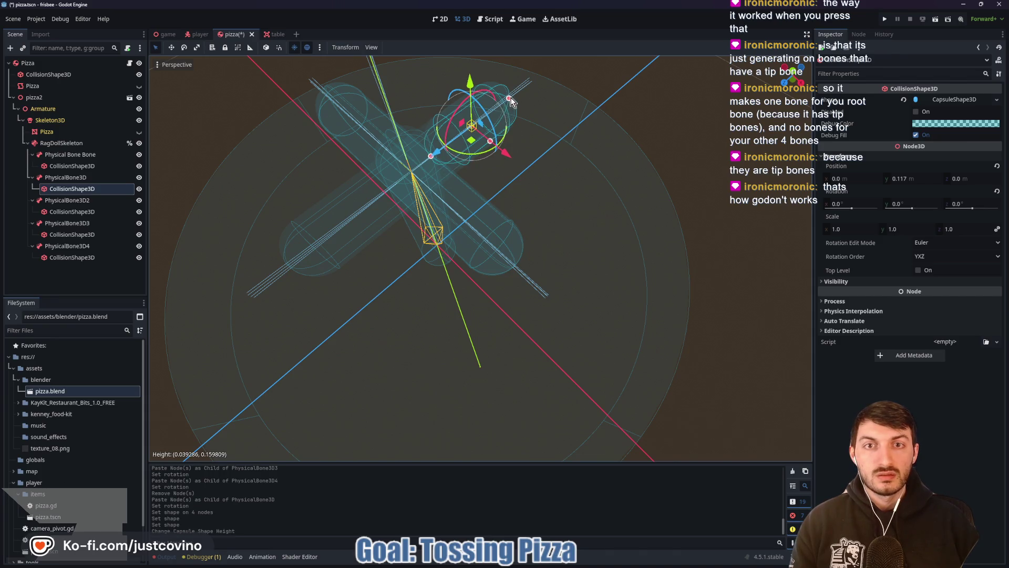
drag(510, 100, 539, 75)
drag(433, 156, 434, 161)
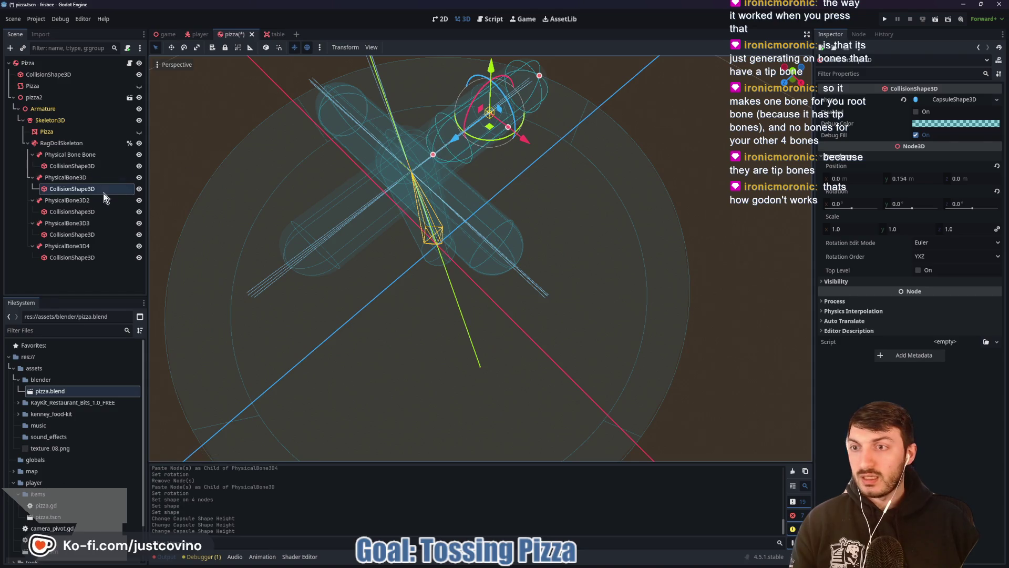
Step: In top-down view, shorten PhysicalBone3D2's capsule and extend it downward to the edge
click(100, 211)
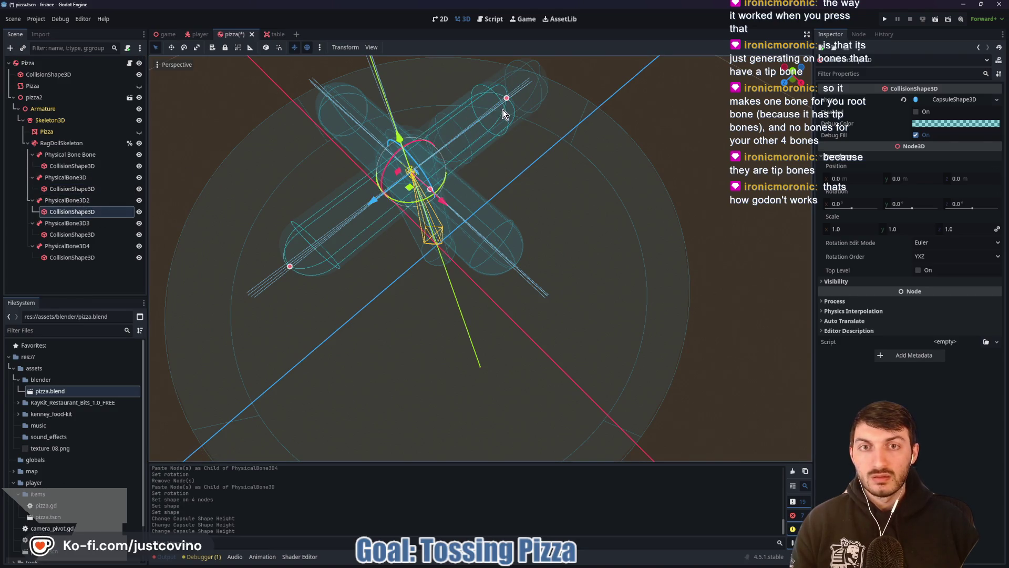
drag(506, 100, 327, 240)
click(791, 70)
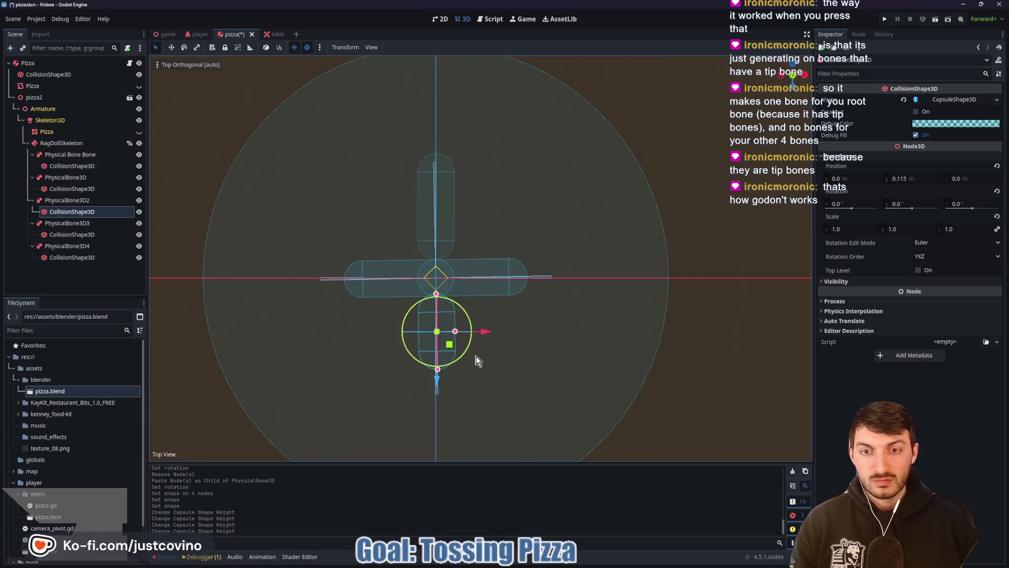
drag(444, 358, 444, 382)
Step: Make PhysicalBone3D3's capsule unique and shift it out to the right along its arm
click(77, 237)
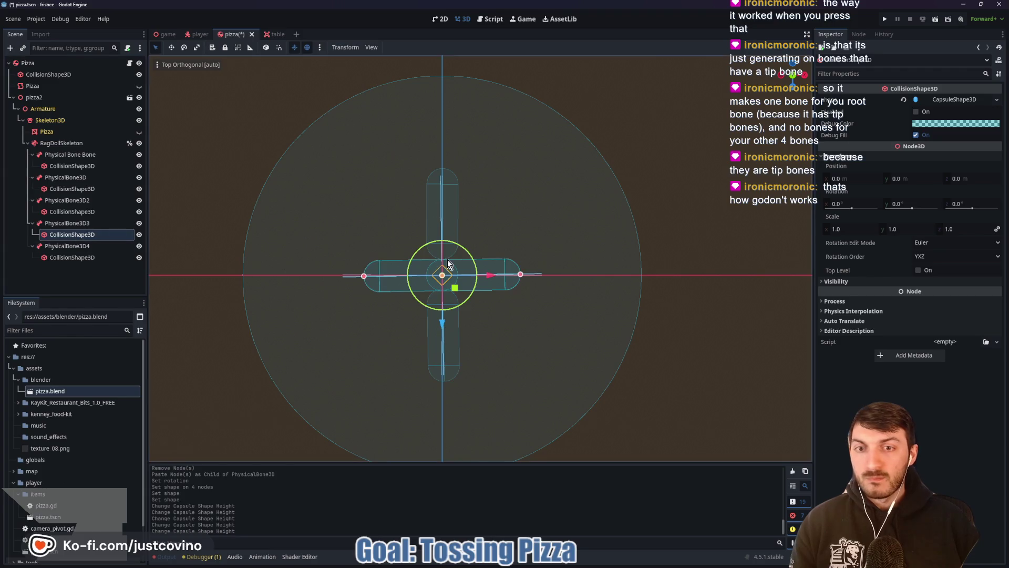
drag(362, 279, 397, 285)
right_click(966, 102)
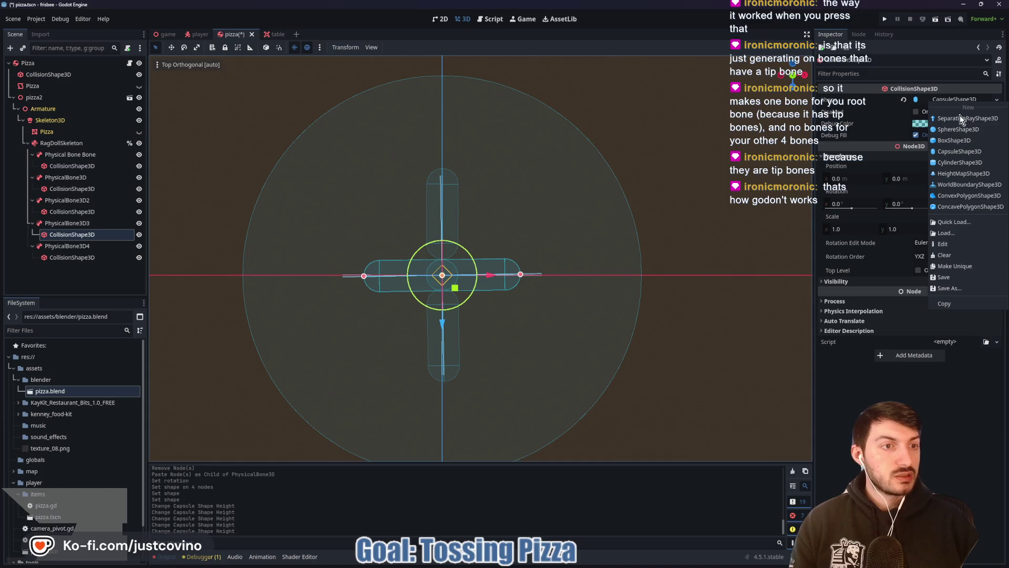
click(932, 259)
drag(363, 276, 458, 279)
drag(520, 274, 548, 274)
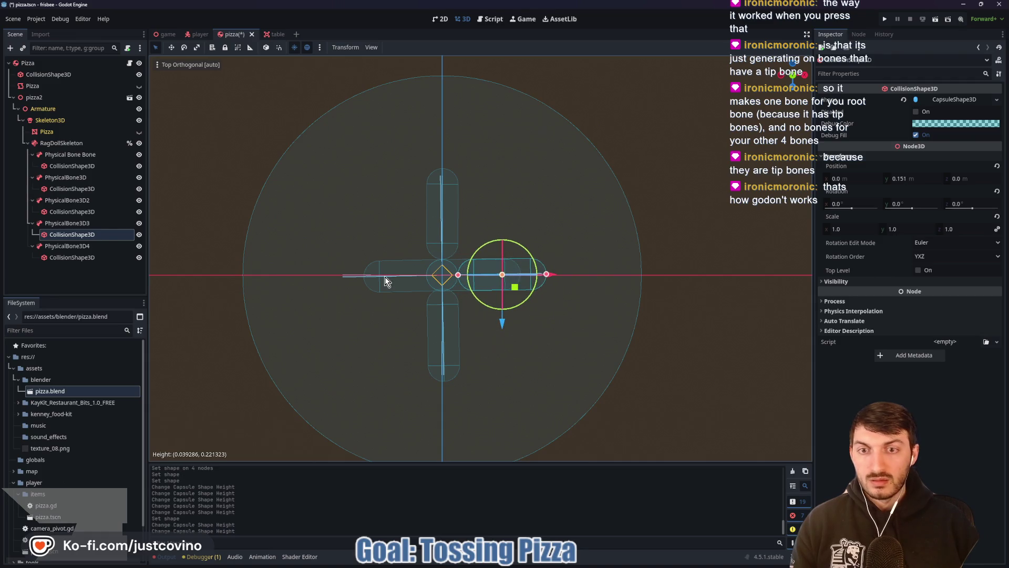
Step: Make PhysicalBone3D4's capsule unique and shorten it along its arm
click(73, 257)
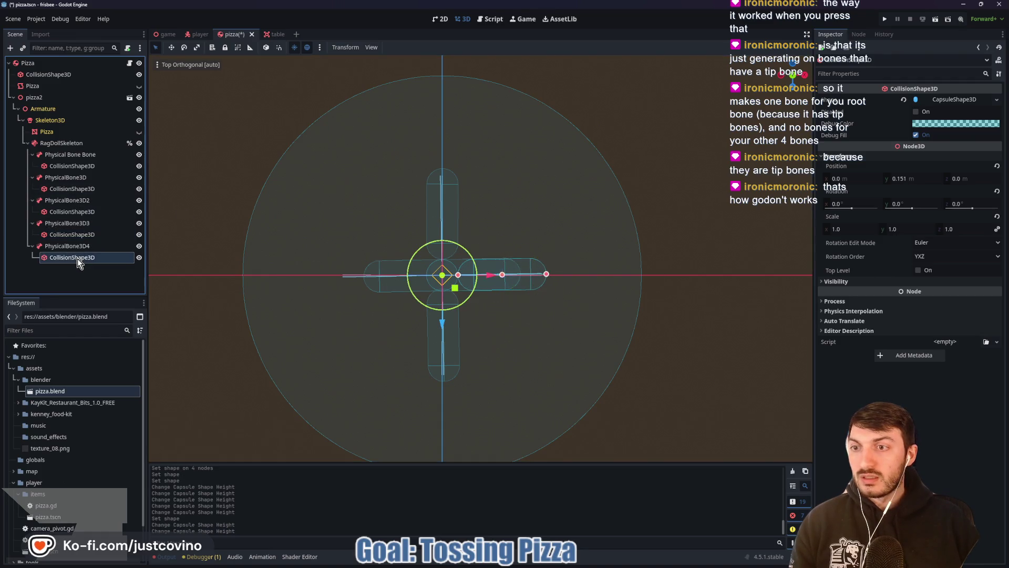
click(941, 102)
click(936, 267)
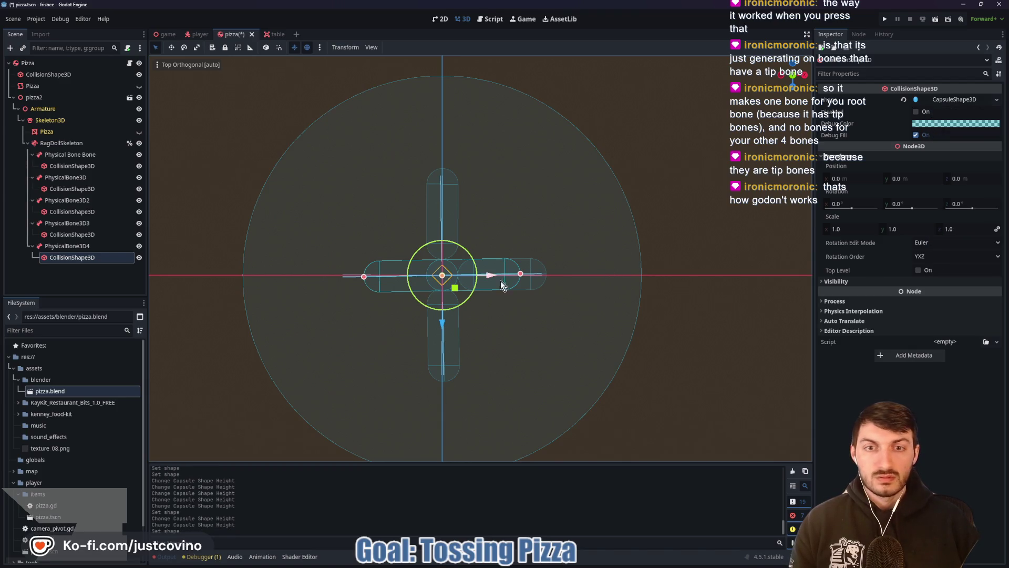
mouse_move(520, 274)
mouse_down()
mouse_move(427, 284)
mouse_move(339, 277)
mouse_up()
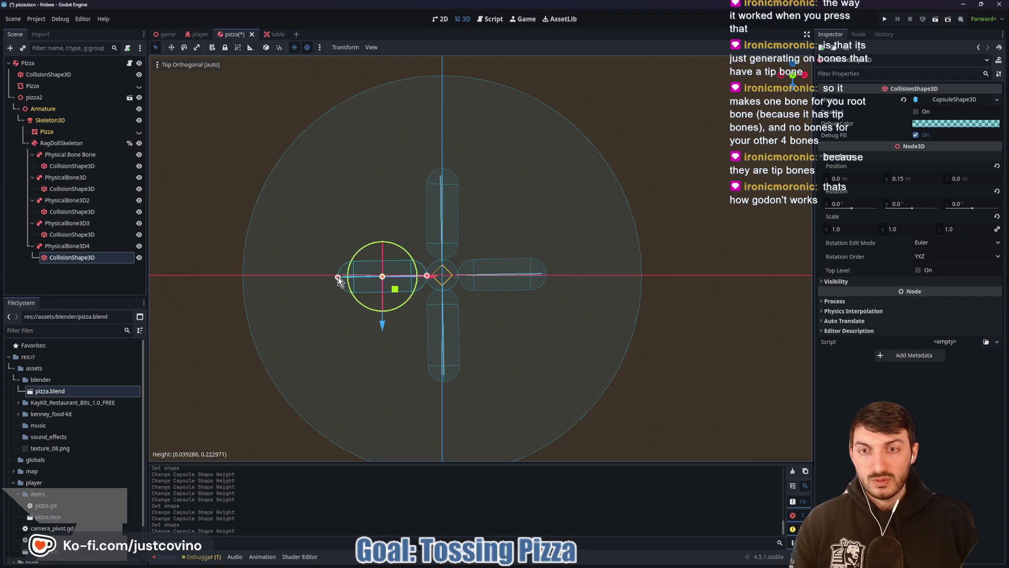
drag(620, 257, 544, 180)
Step: Save the scene, dismiss the non-uniform scale warning, and adjust PhysicalBone3D2's capsule height before saving again
key(ctrl+s)
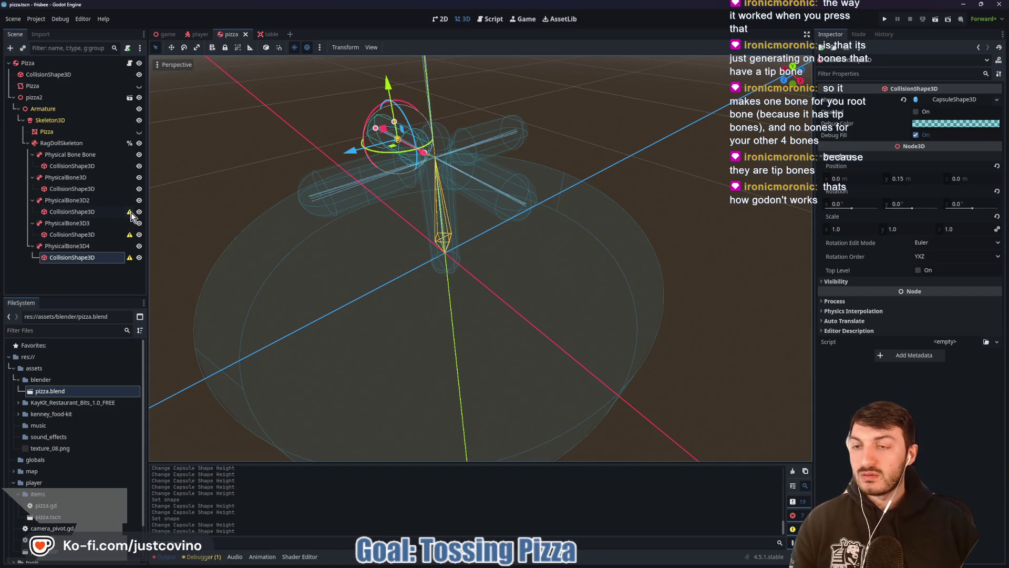
mouse_move(131, 212)
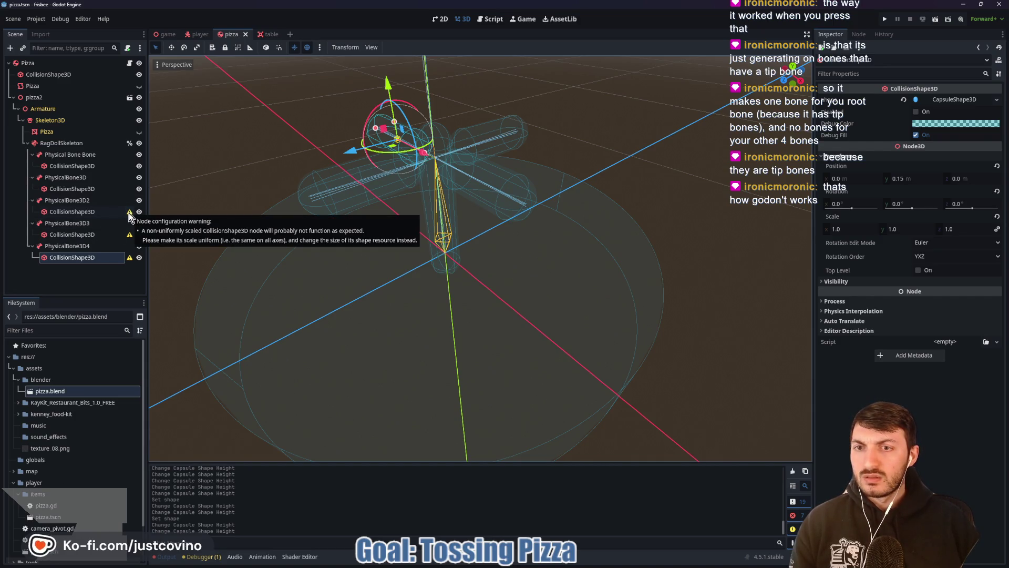
click(130, 213)
click(501, 305)
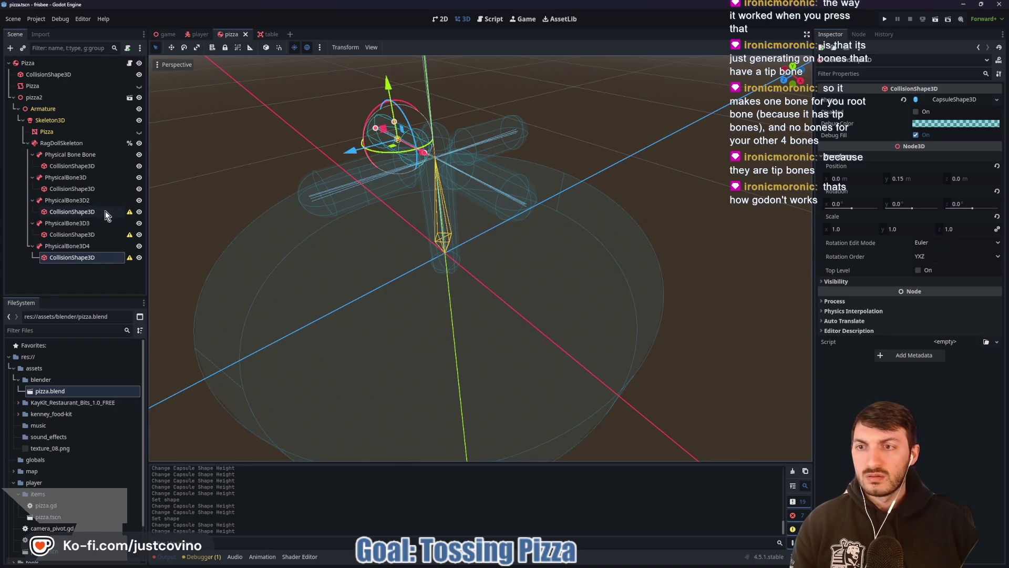
click(106, 211)
mouse_move(343, 217)
mouse_down()
mouse_move(382, 317)
mouse_move(344, 294)
mouse_up()
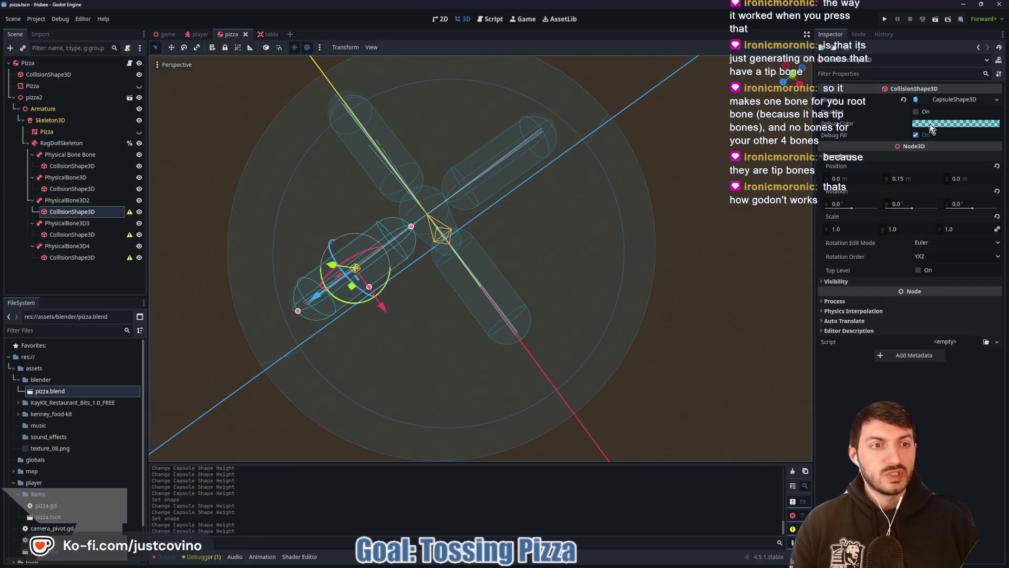
drag(411, 227, 406, 229)
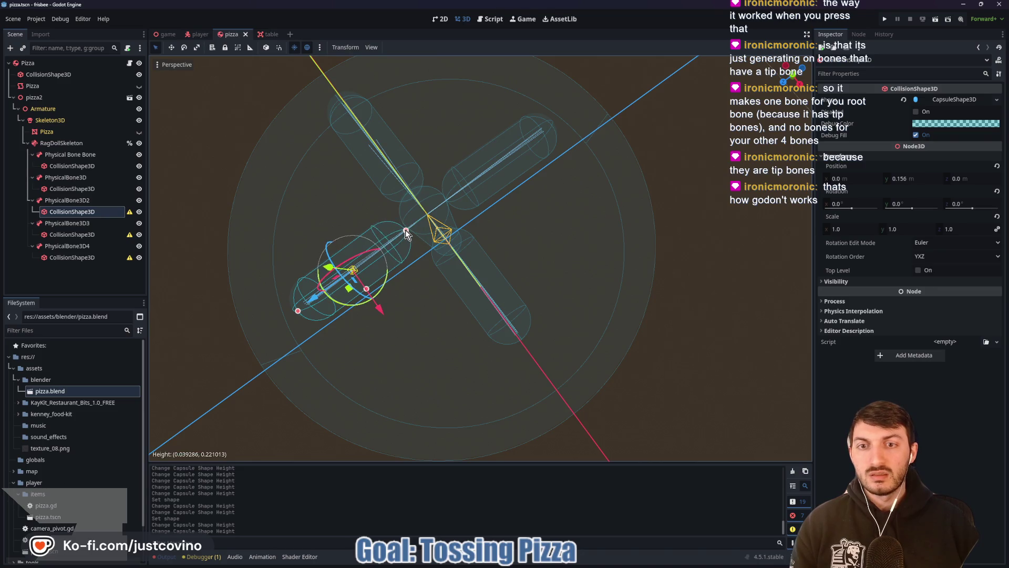
key(ctrl+s)
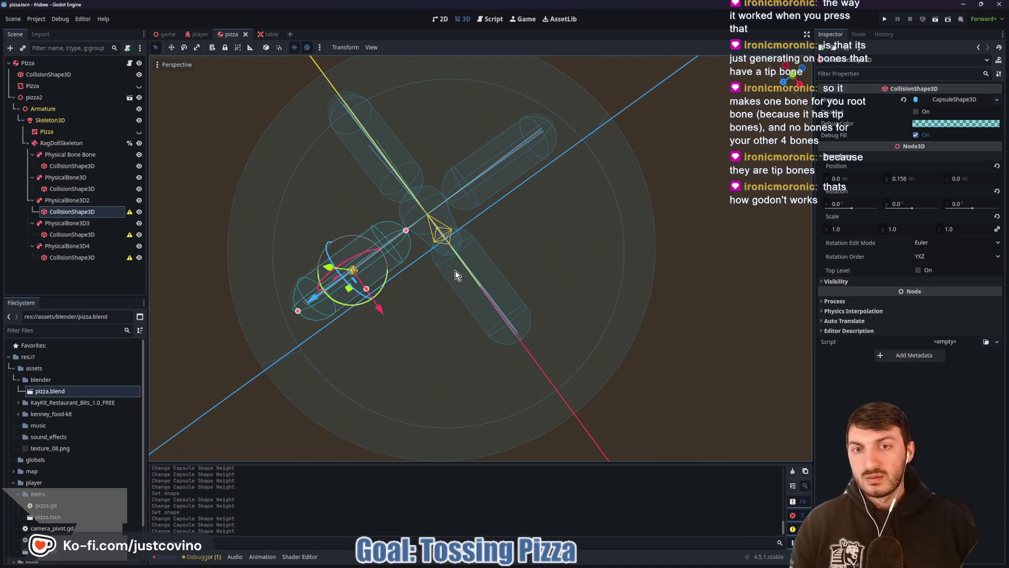
Step: Review RagDollSkeleton and each physical bone's properties and collision shapes
mouse_move(506, 227)
mouse_down()
mouse_move(529, 189)
mouse_move(525, 197)
mouse_up()
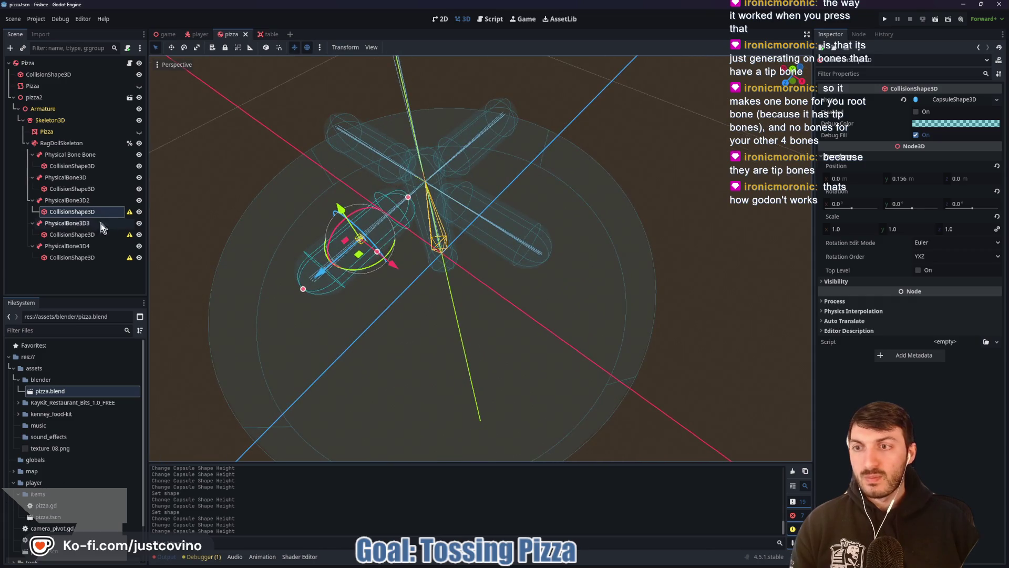
click(81, 223)
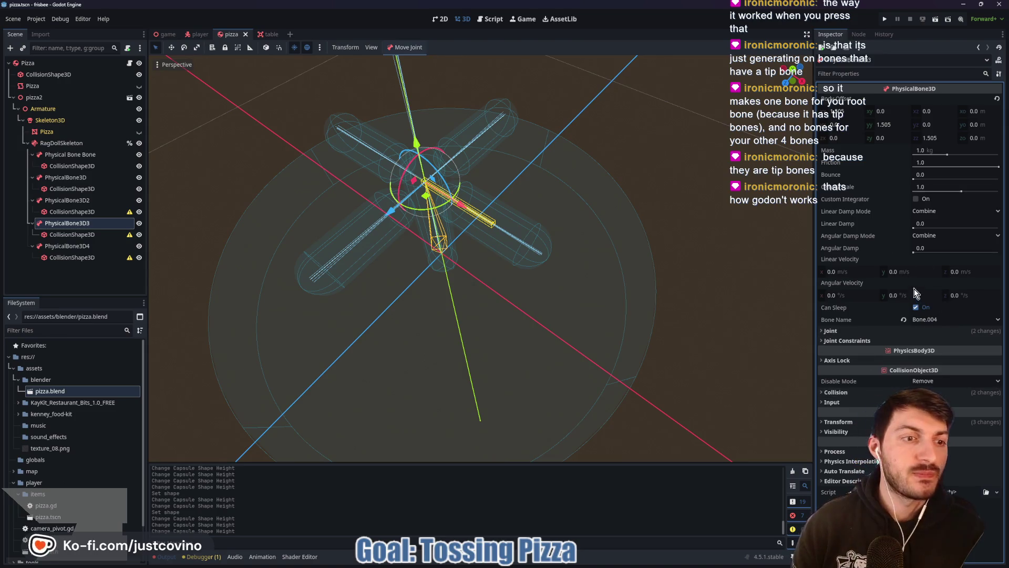
click(66, 146)
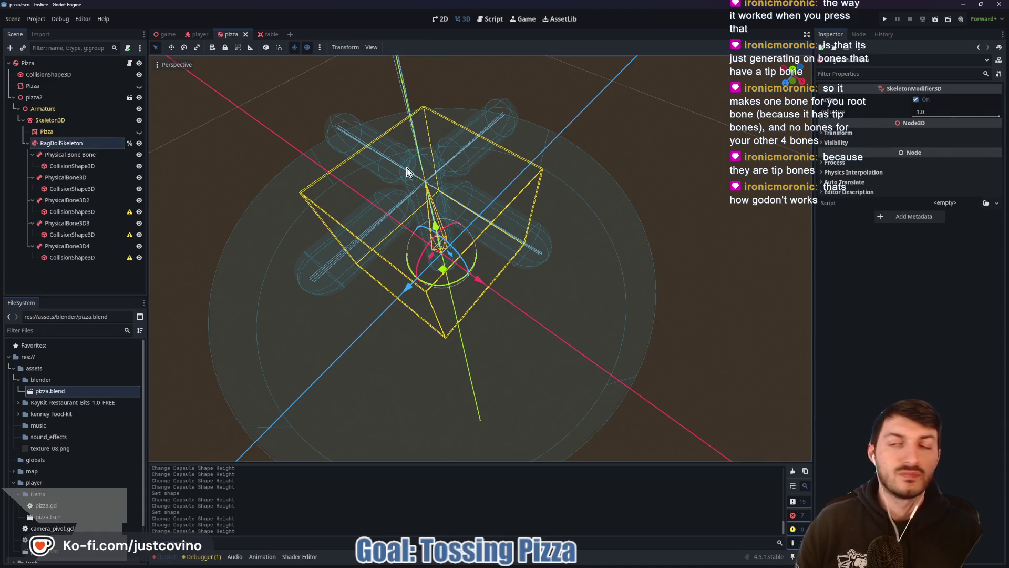
click(60, 156)
click(68, 178)
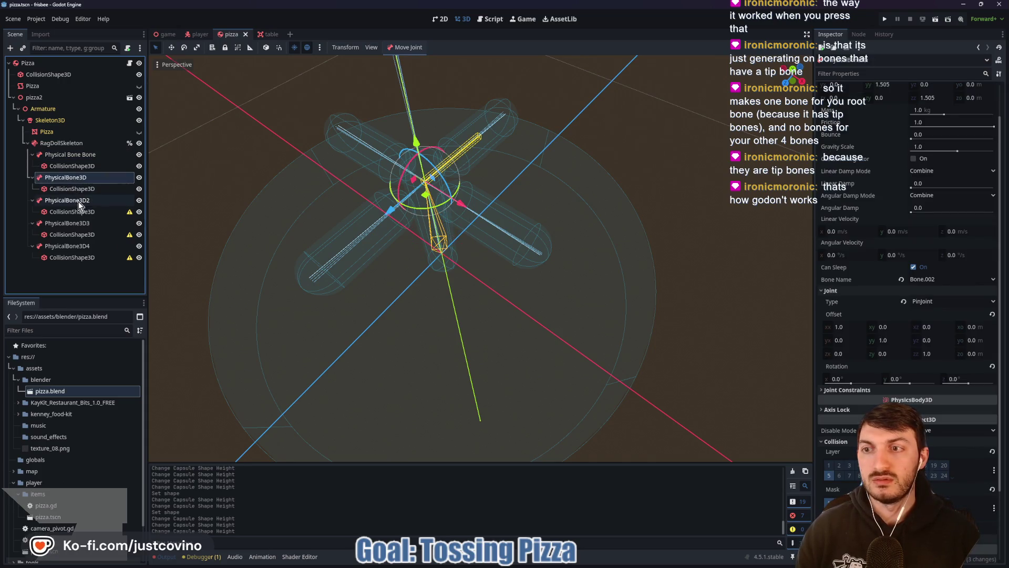
click(68, 201)
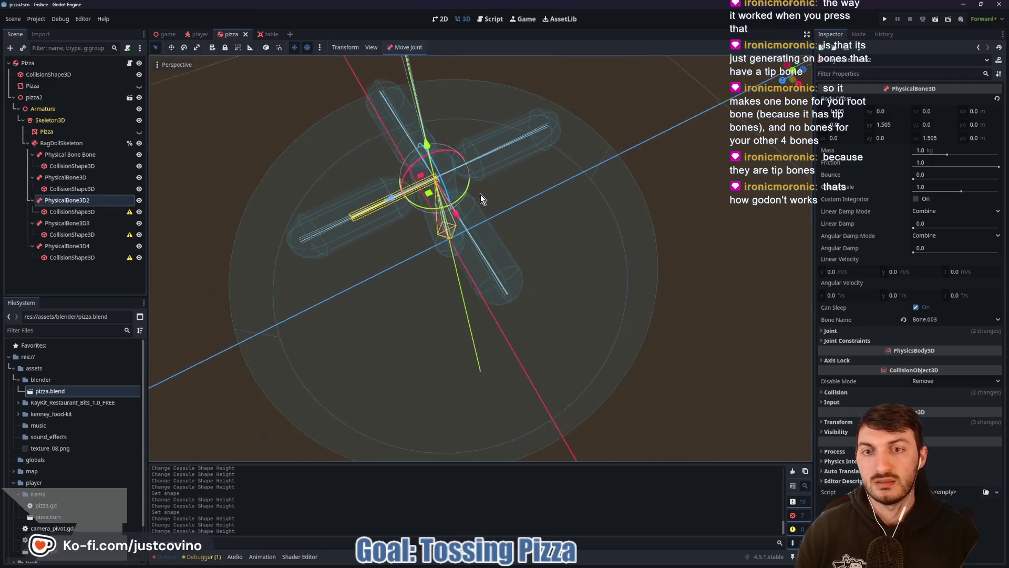
click(90, 212)
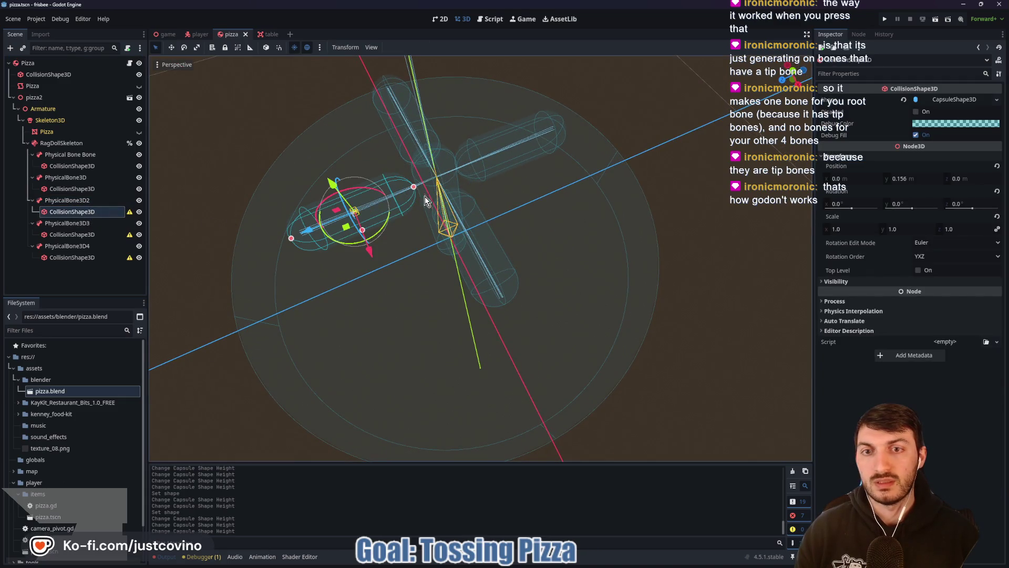
click(82, 223)
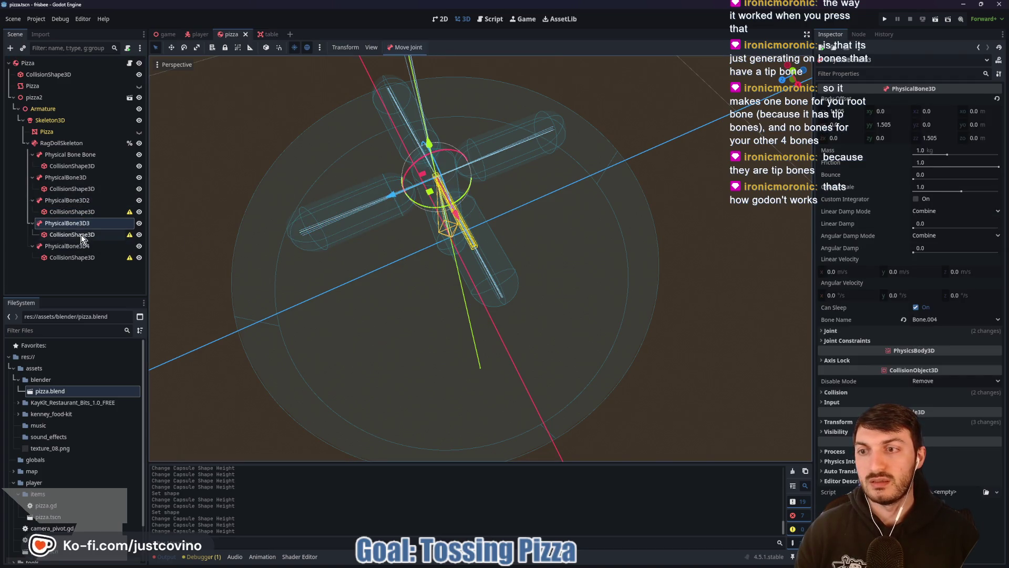
click(81, 234)
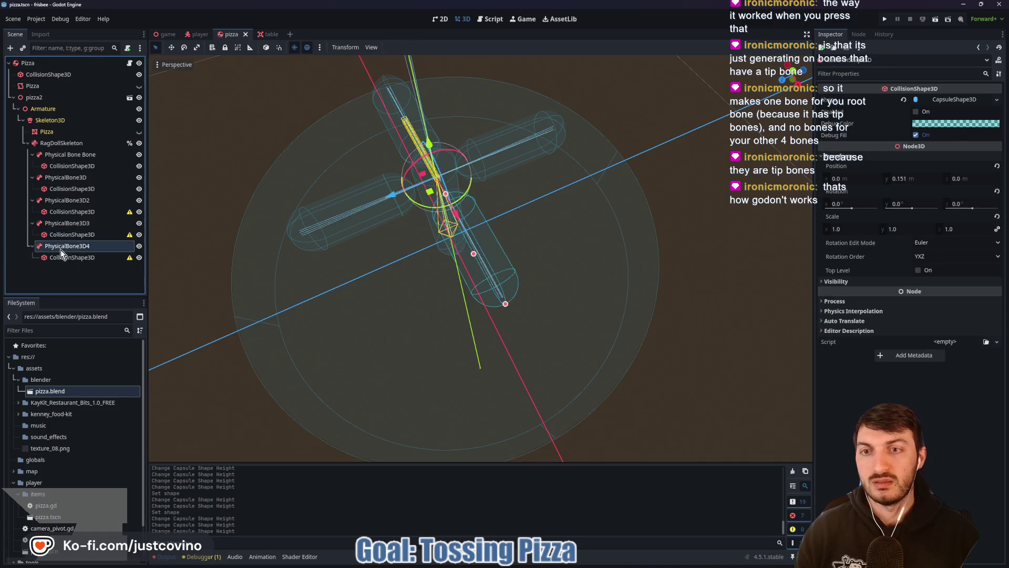
click(60, 246)
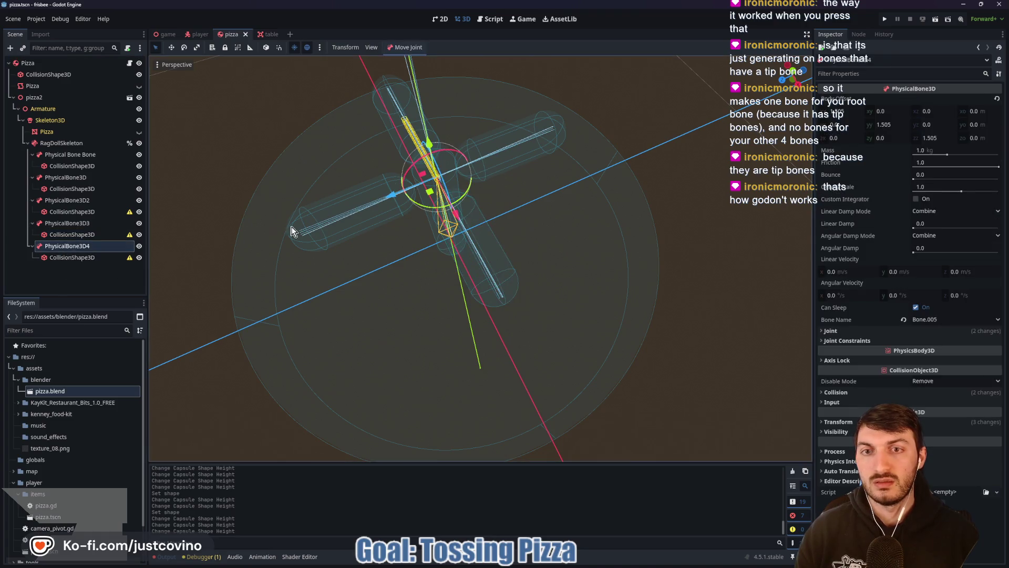
click(91, 257)
Step: Make the Pizza mesh visible again and run the game scene with F5
drag(336, 164, 373, 143)
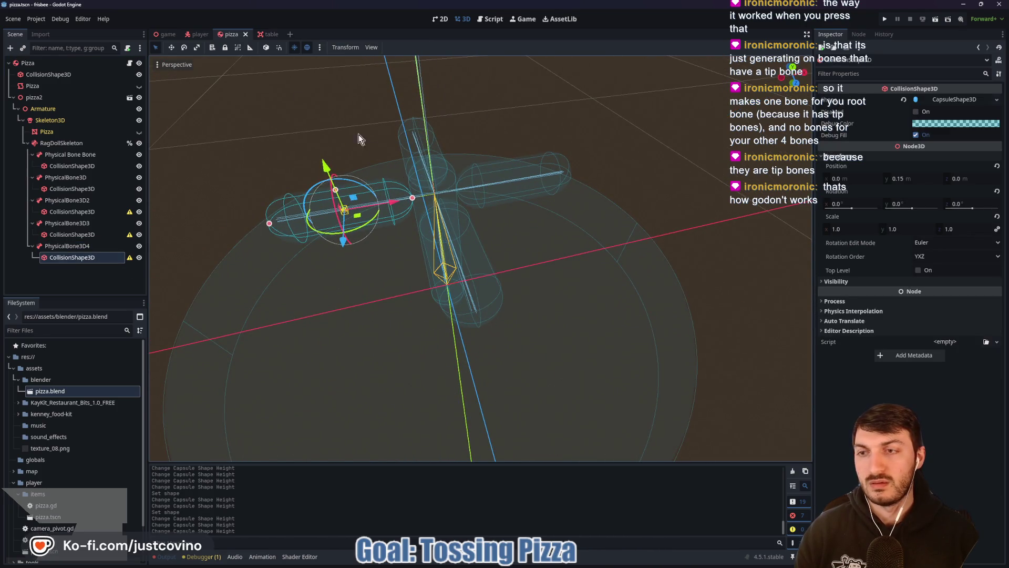
click(139, 132)
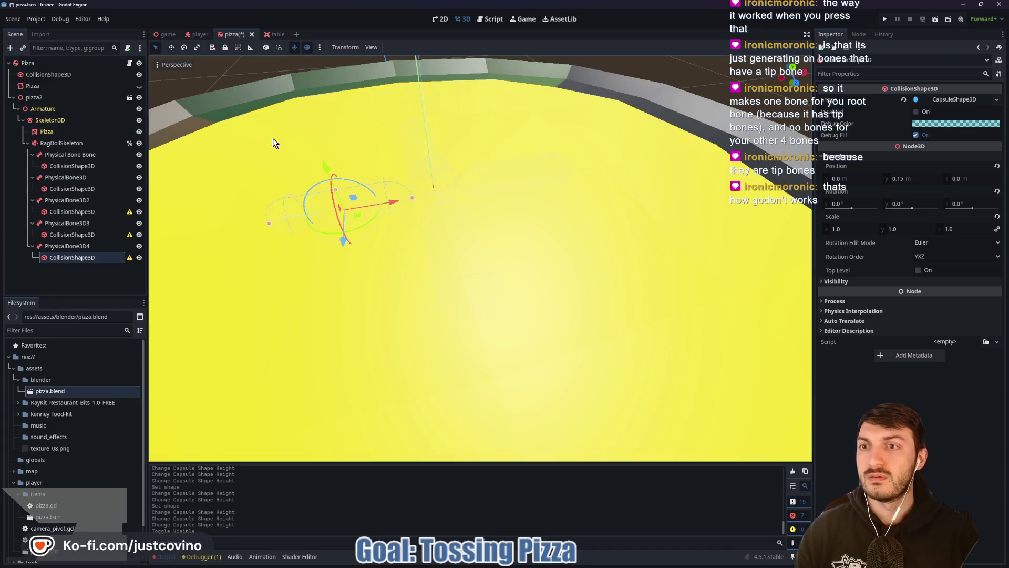
scroll(377, 169, down, 4)
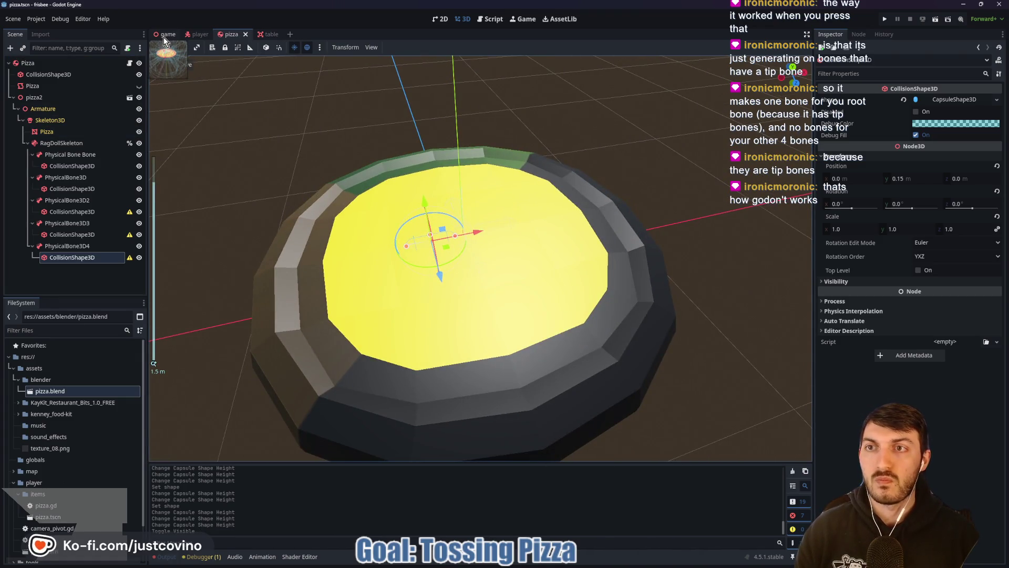
click(163, 37)
key(F5)
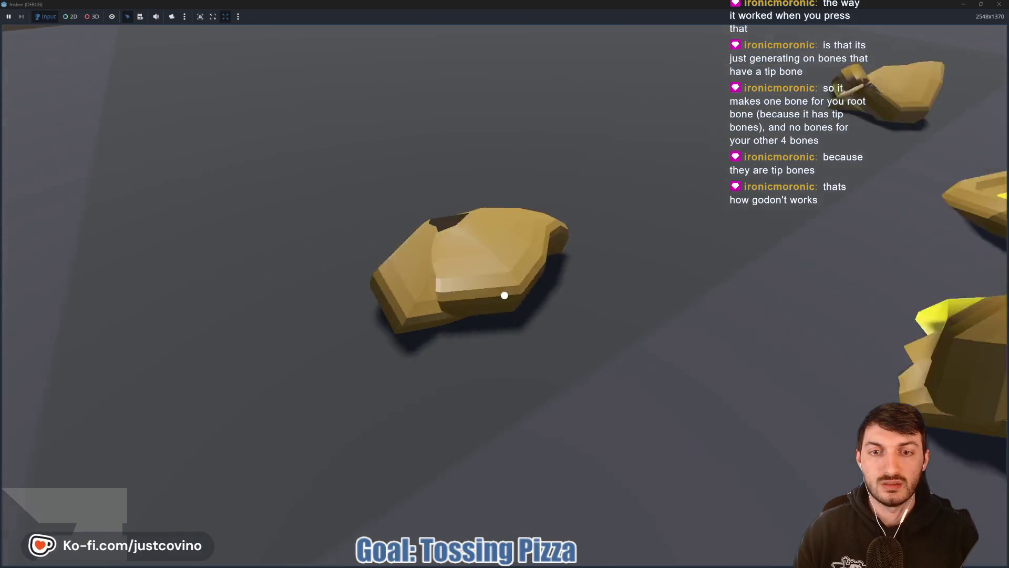
Step: Pick up and toss pizzas to watch them flop, stop the game, and switch to Blender
click(504, 295)
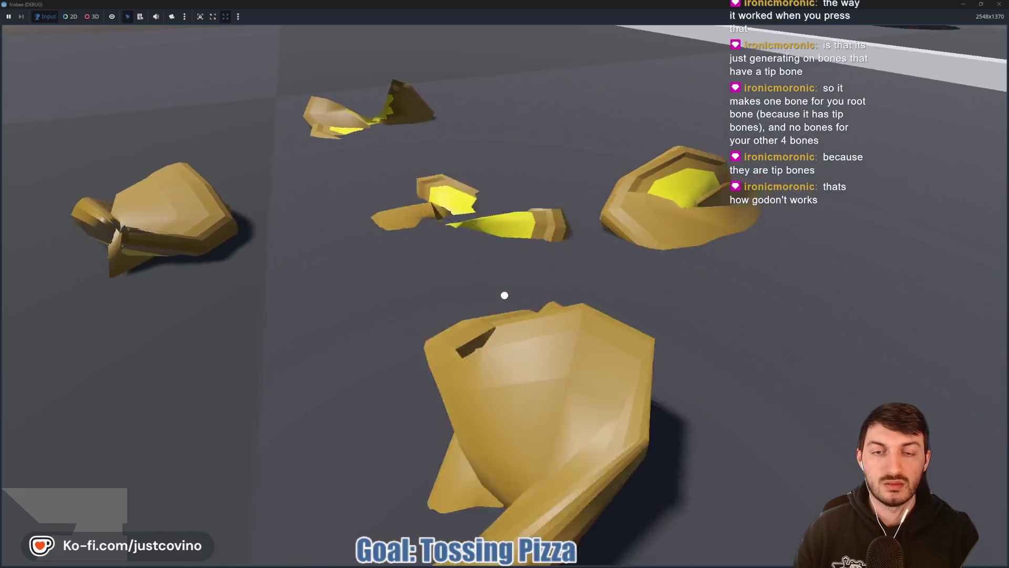
click(505, 295)
click(504, 295)
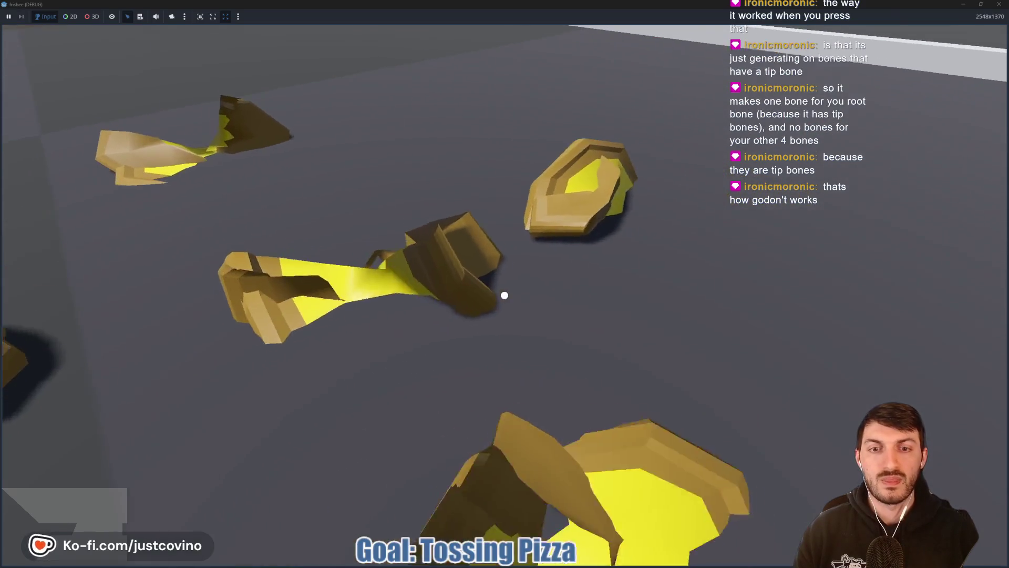
key(F8)
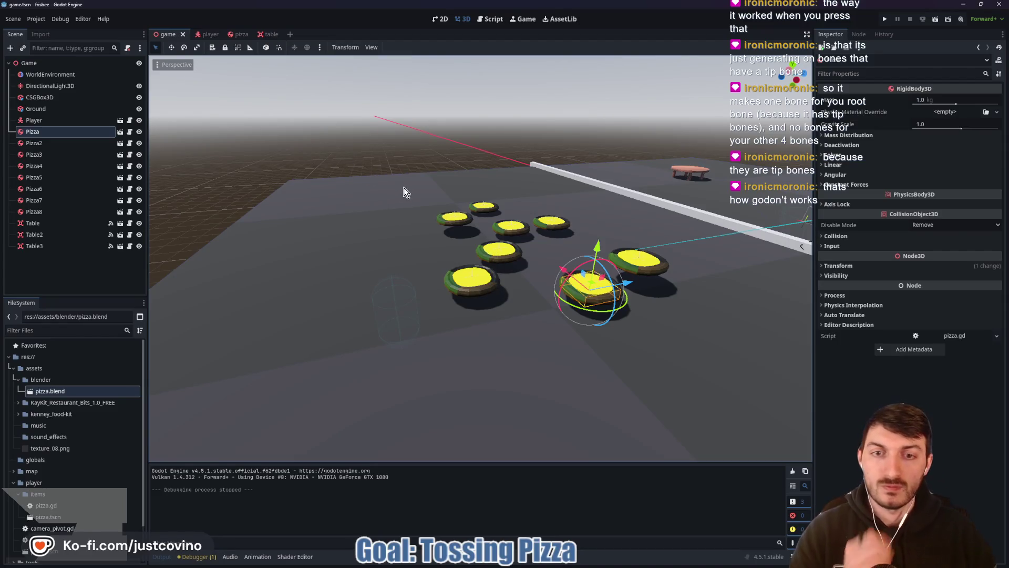
key(alt+Tab)
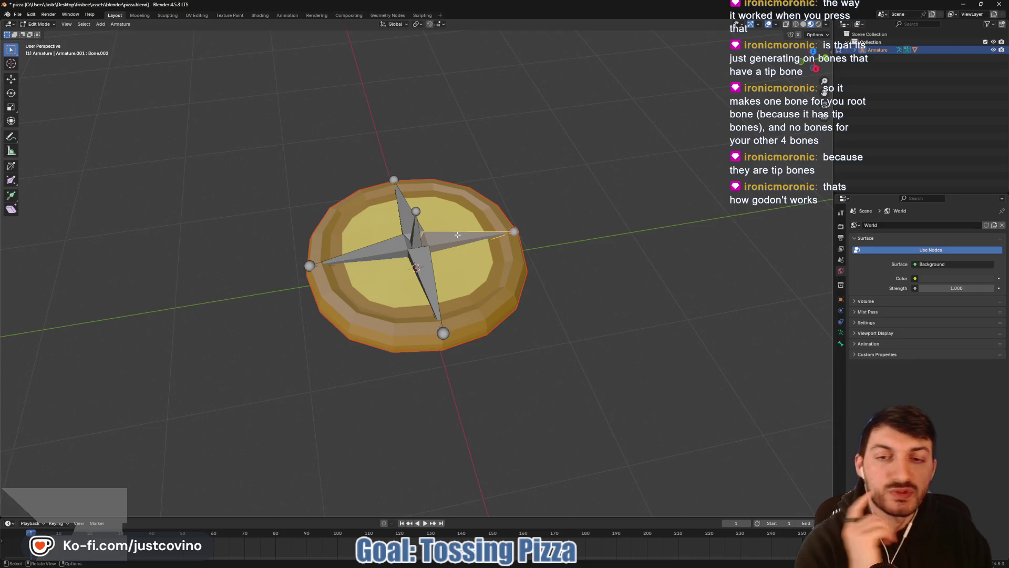
Step: Orbit around the pizza armature and switch it from edit mode to Pose Mode
mouse_move(575, 215)
mouse_down()
mouse_move(463, 197)
mouse_move(563, 216)
mouse_up()
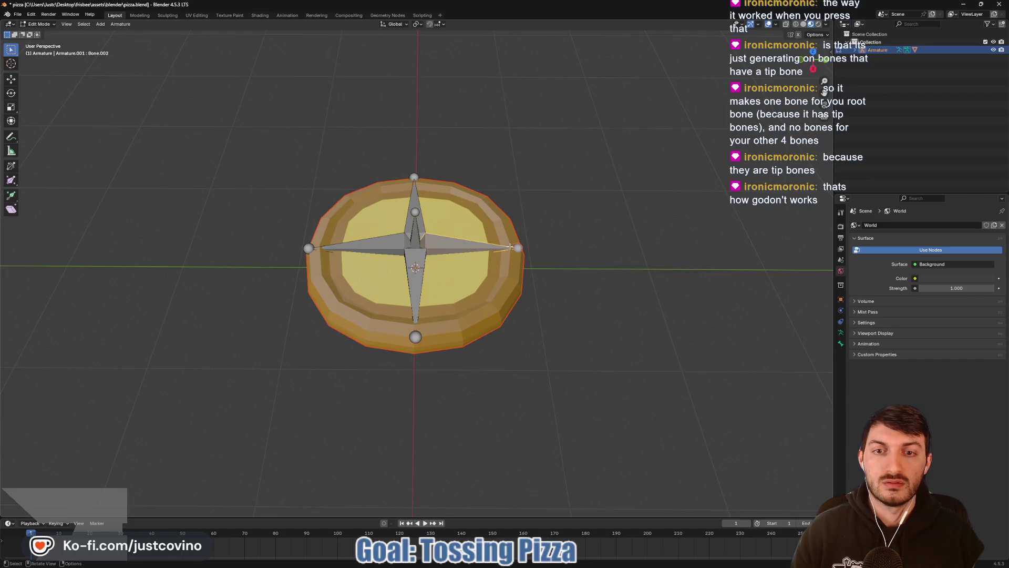
key(ctrl+Tab)
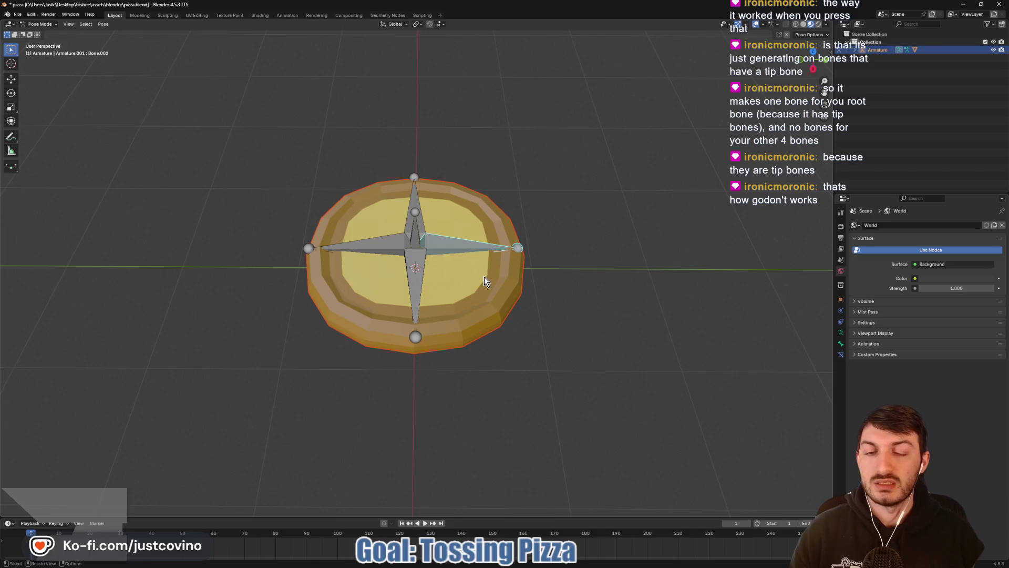
Step: Inspect the pizza armature's bones Bone.002 to Bone.005 in the viewport and Outliner
click(457, 252)
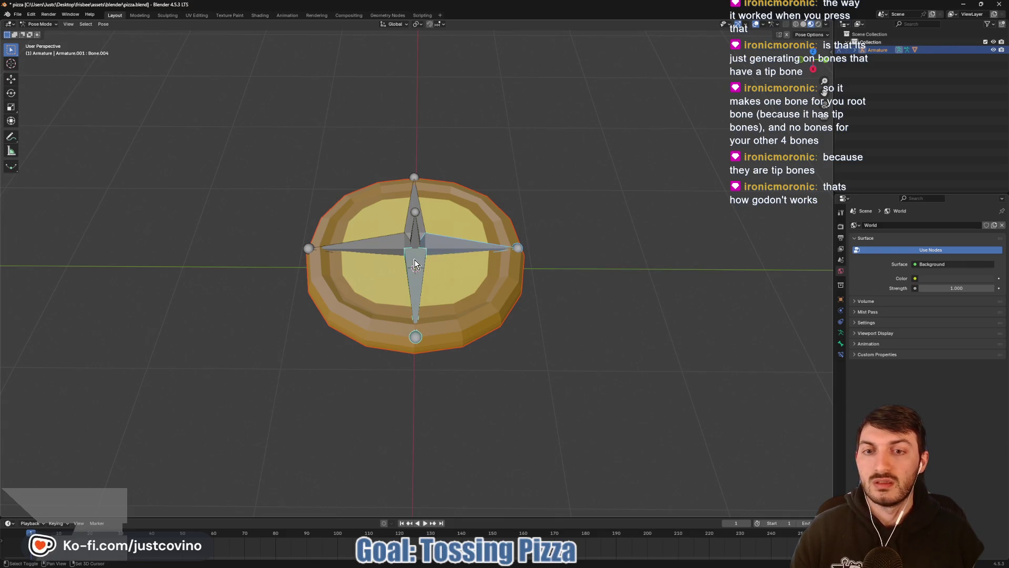
shift+click(383, 245)
shift+click(418, 211)
click(575, 238)
click(855, 50)
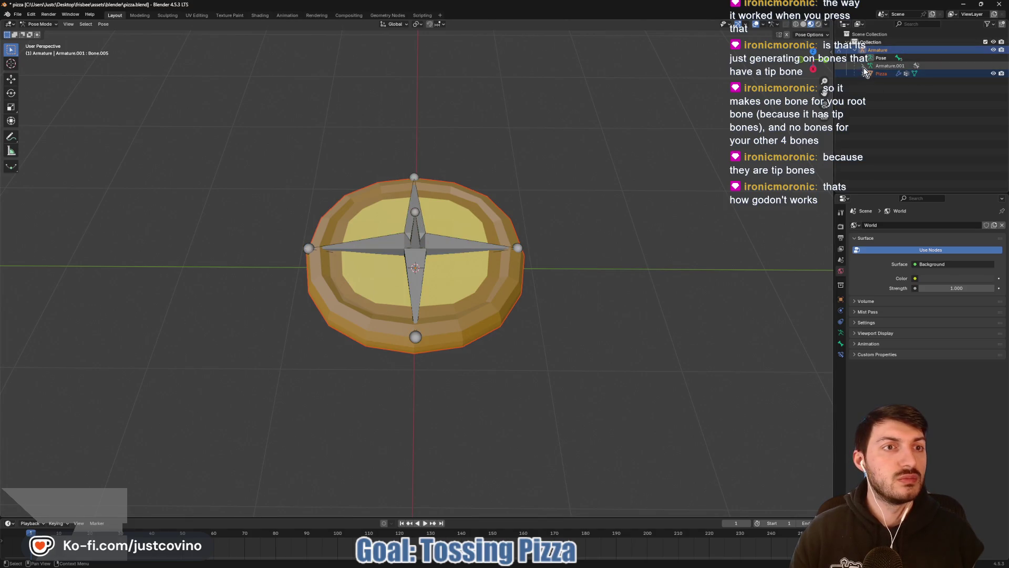
click(863, 66)
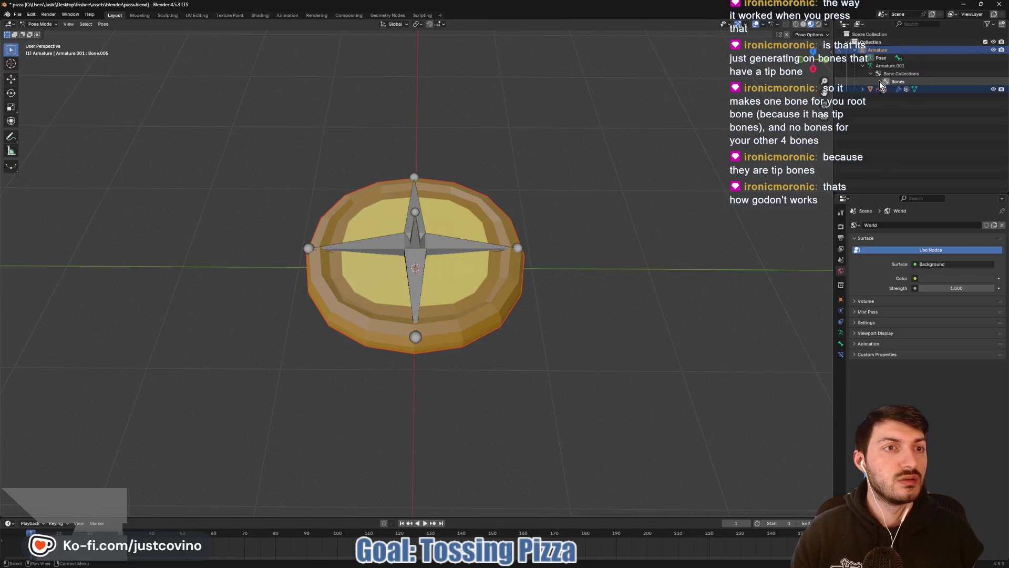
shift+click(864, 59)
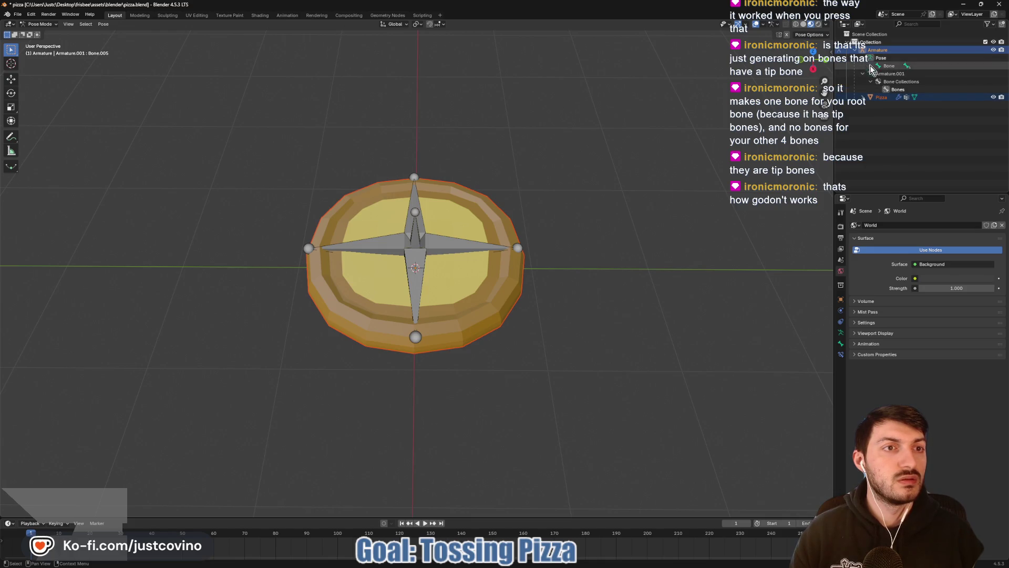
click(911, 82)
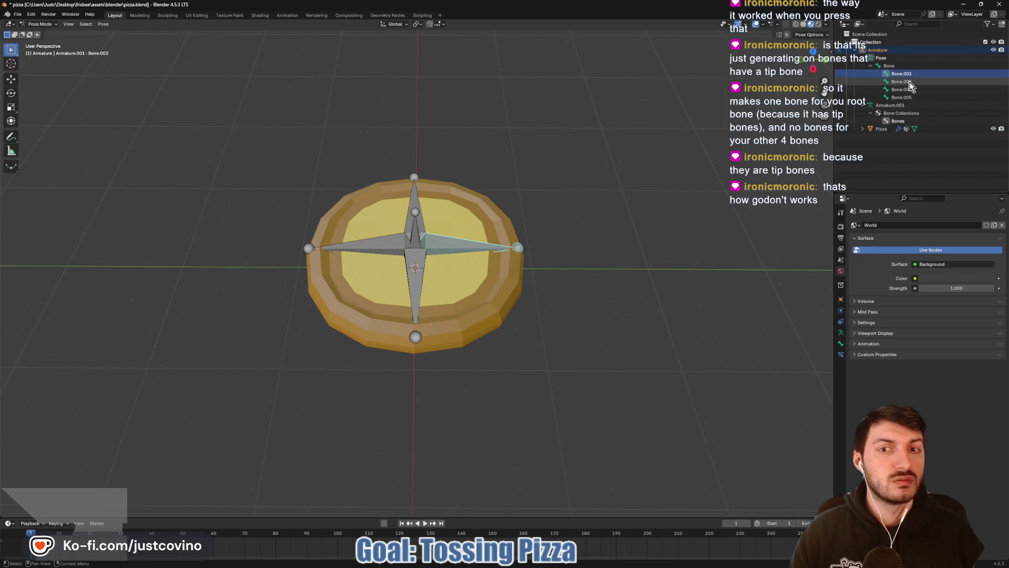
click(910, 97)
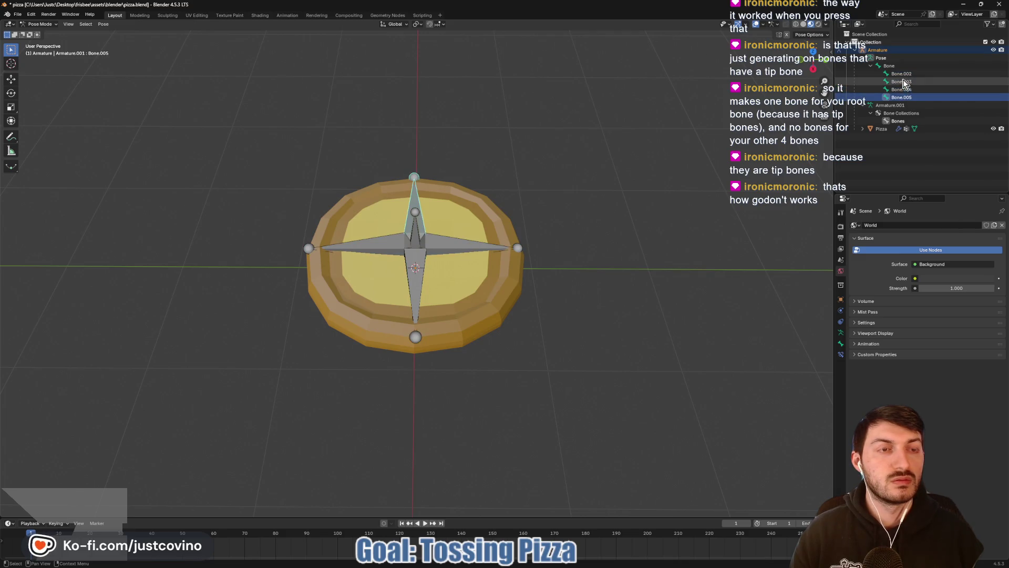
click(633, 203)
Step: Save pizza.blend and toggle the armature through Edit Mode back to Pose Mode
key(ctrl+s)
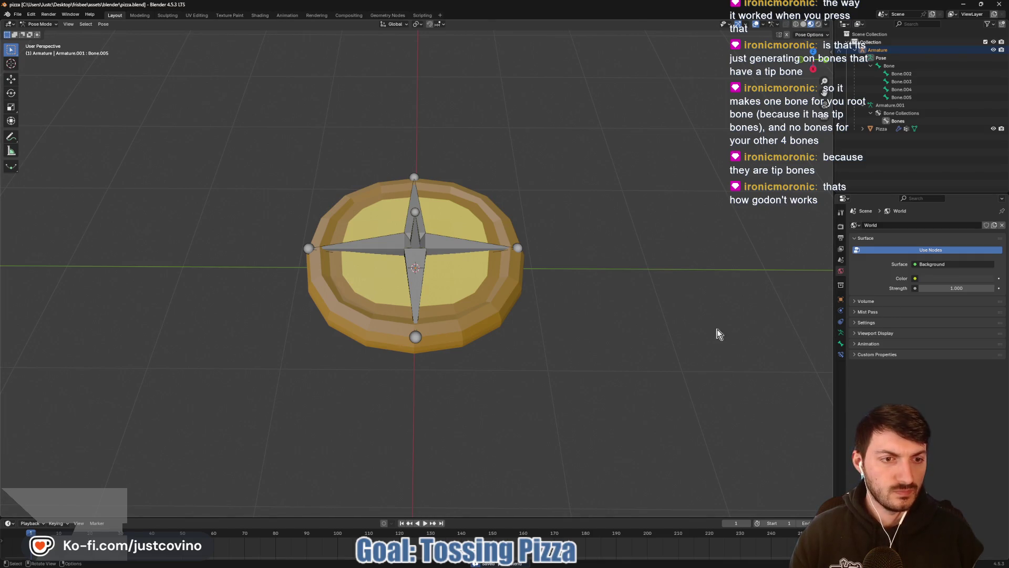
key(Tab)
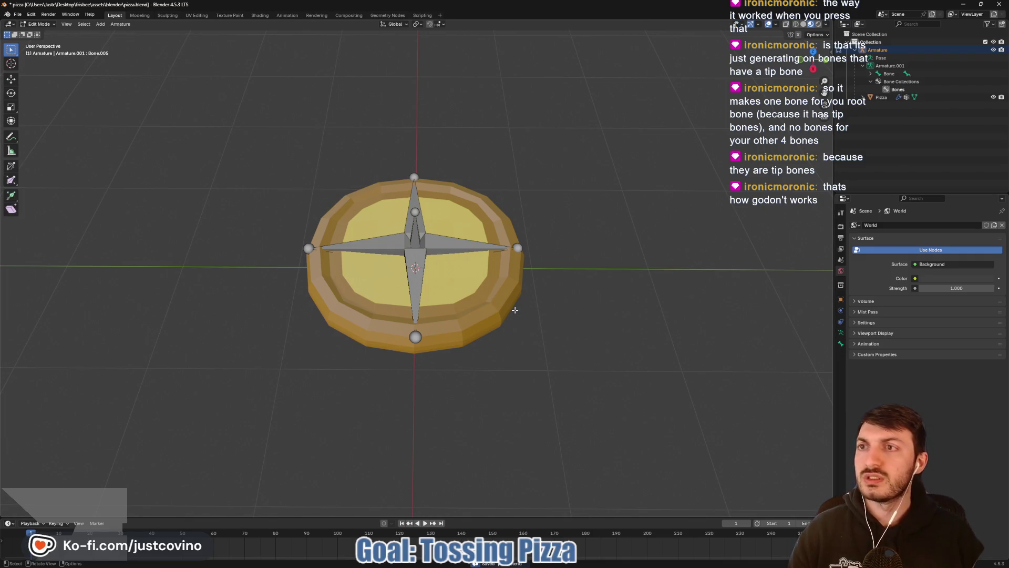
key(Tab)
click(442, 250)
click(486, 216)
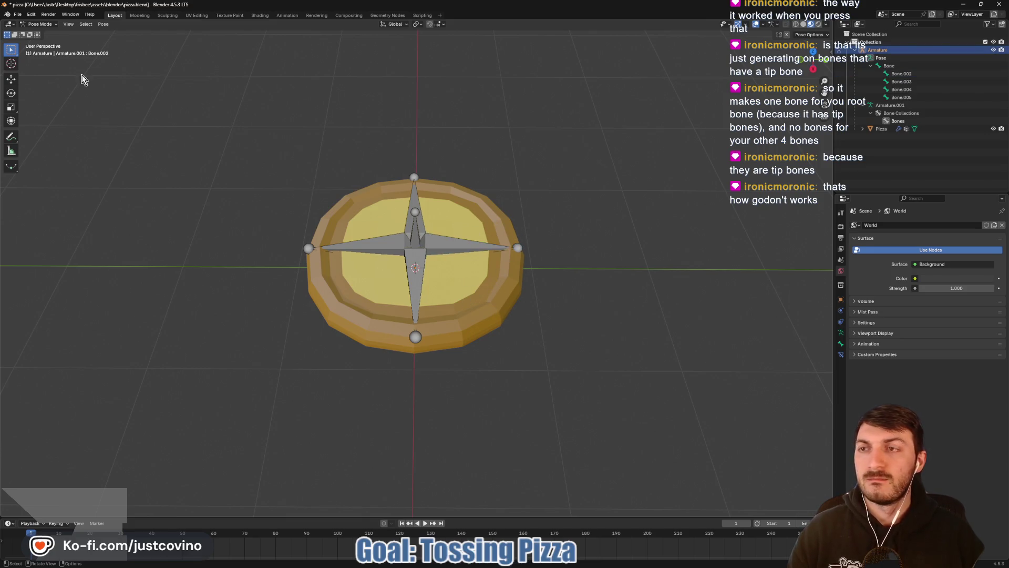
Step: Switch to Object Mode with Pizza selected, resave pizza.blend, and return to Godot
key(ctrl+Tab)
click(504, 282)
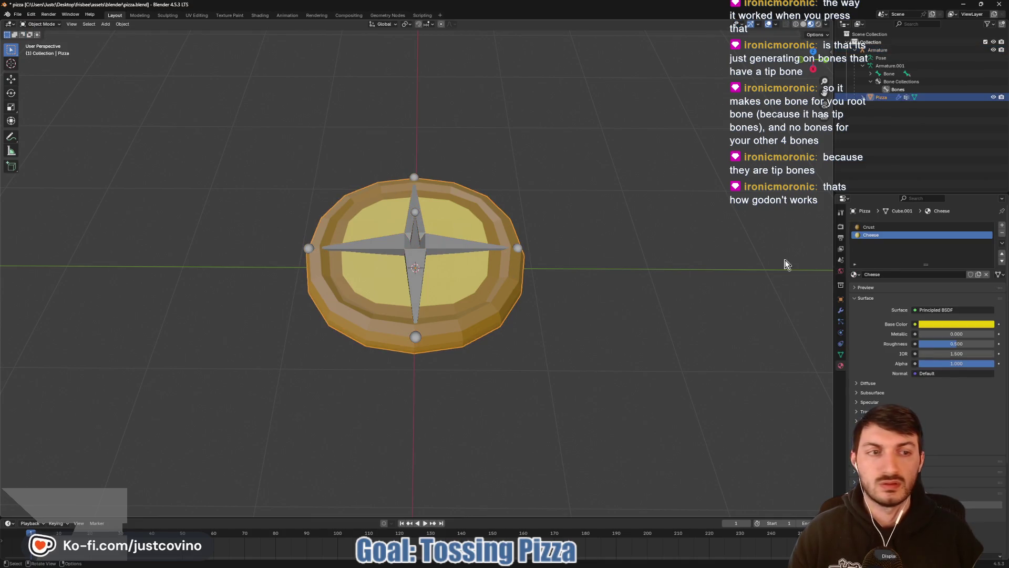
click(854, 274)
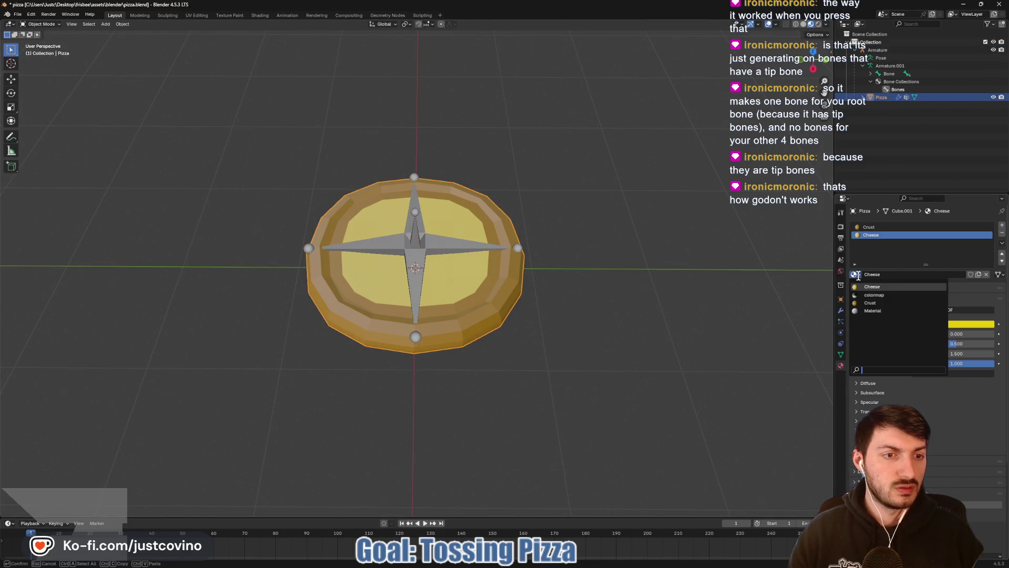
key(Escape)
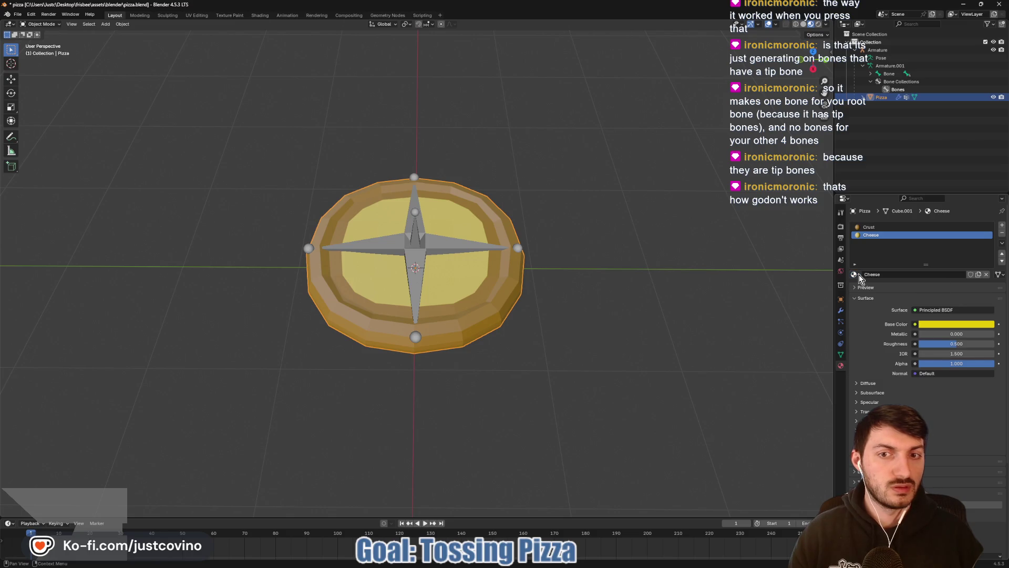
key(ctrl+s)
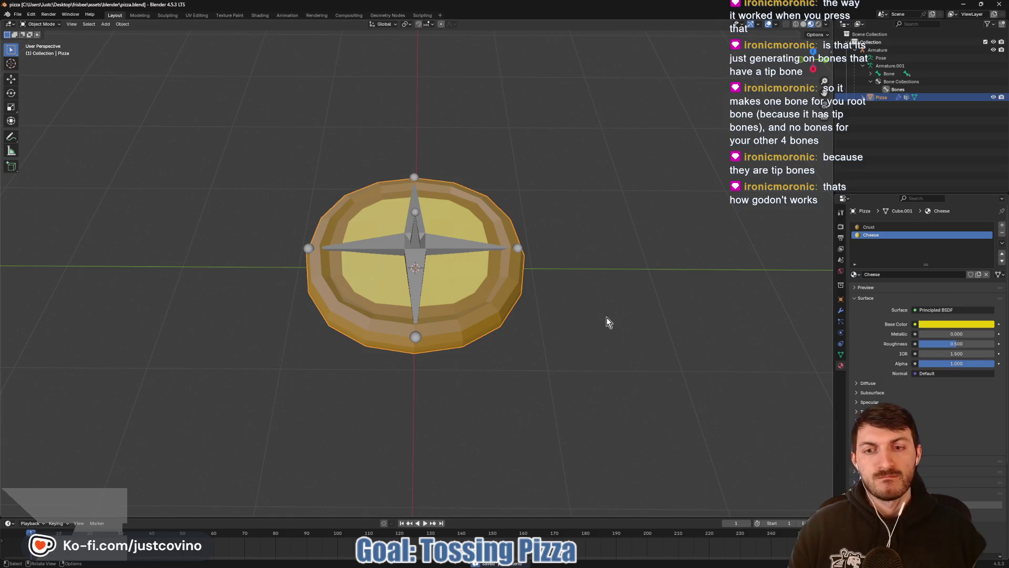
click(571, 561)
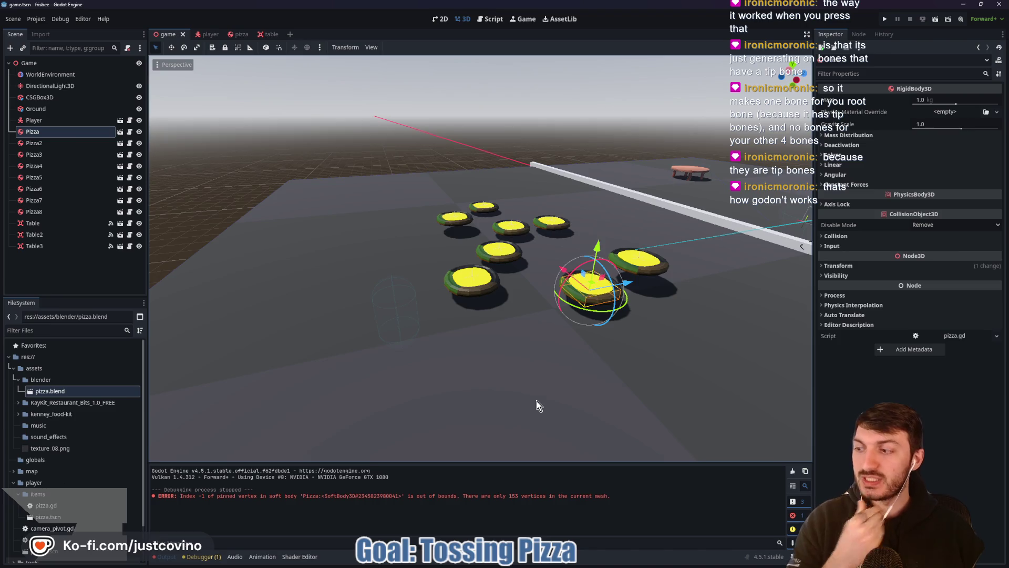
Step: In the pizza scene's Top view, stretch two physical-bone capsules out to the left and right crust
click(237, 33)
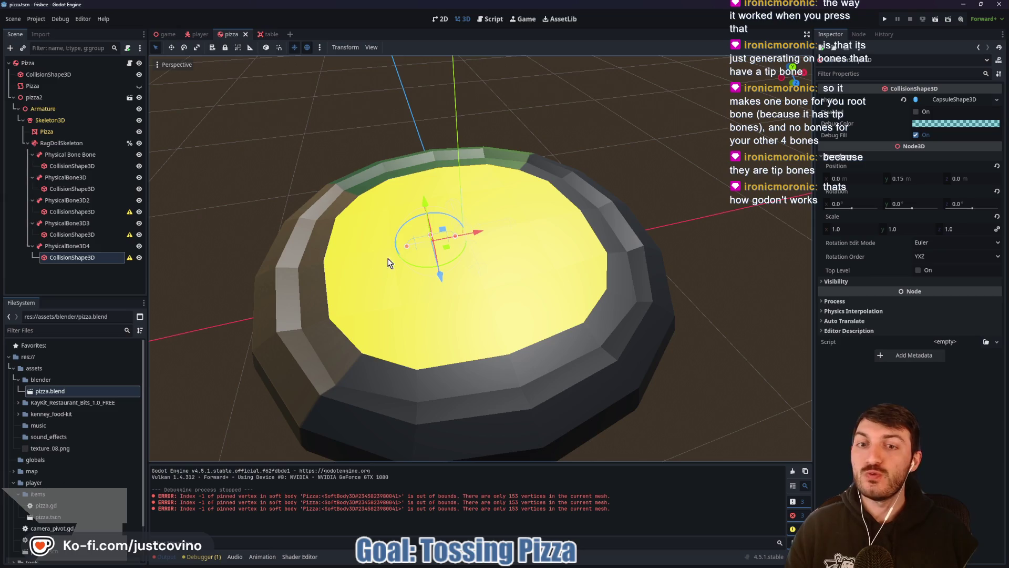
click(793, 69)
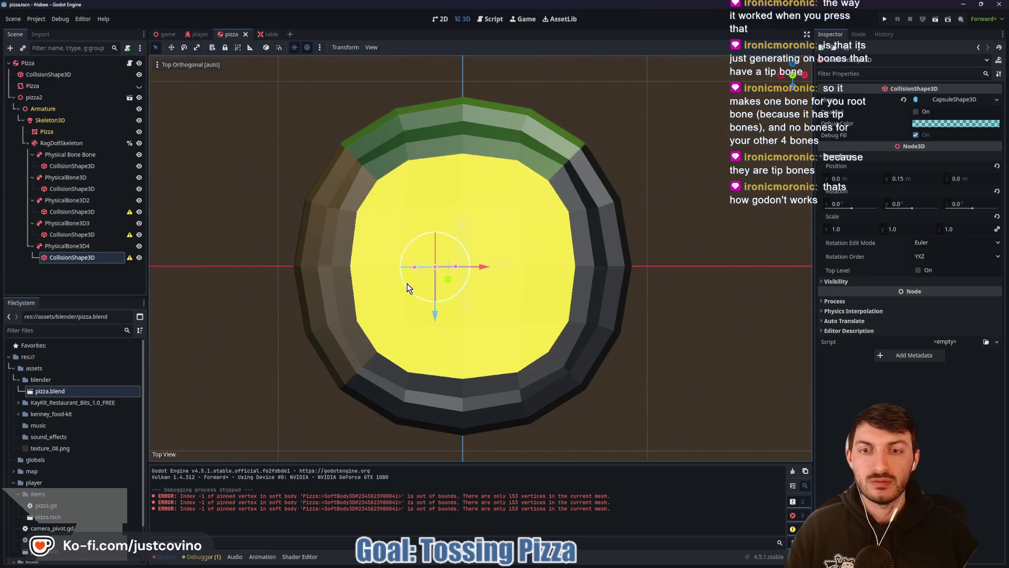
drag(413, 268, 306, 268)
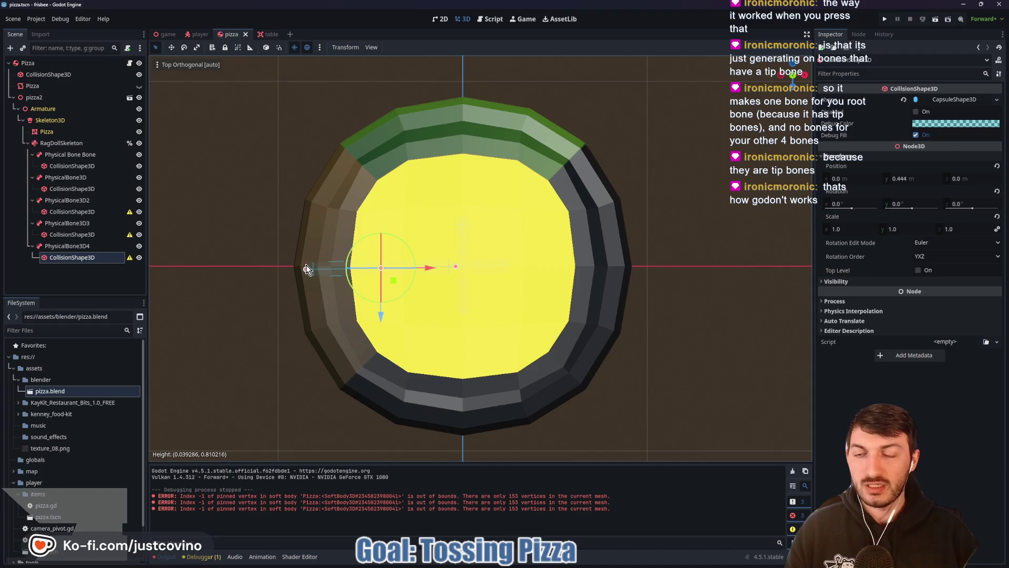
click(72, 234)
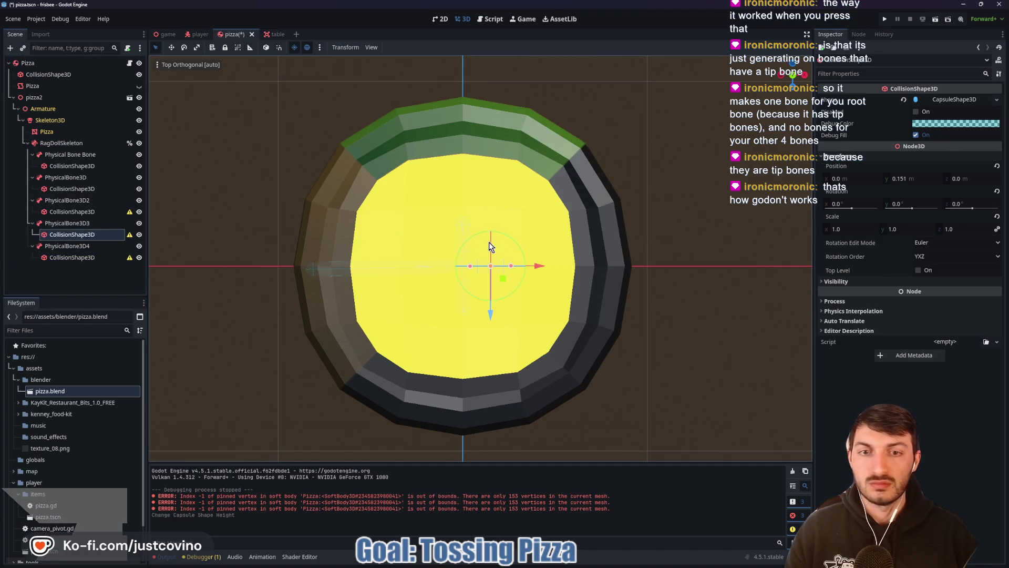
mouse_move(511, 265)
mouse_down()
mouse_move(644, 266)
mouse_move(628, 265)
mouse_up()
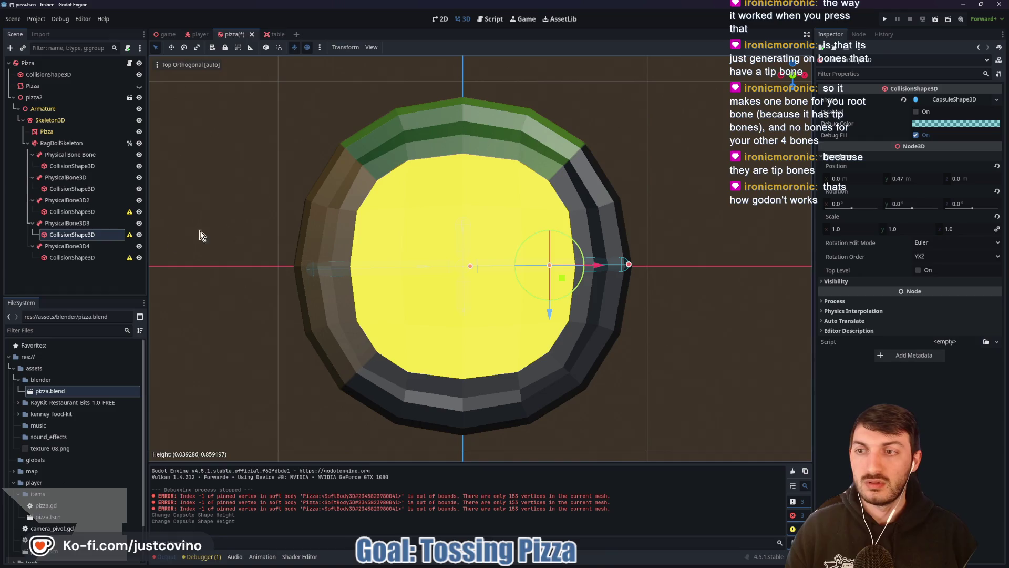
Step: Stretch the PhysicalBone3D2 and PhysicalBone3D capsules down and up to the crust, then save
click(72, 257)
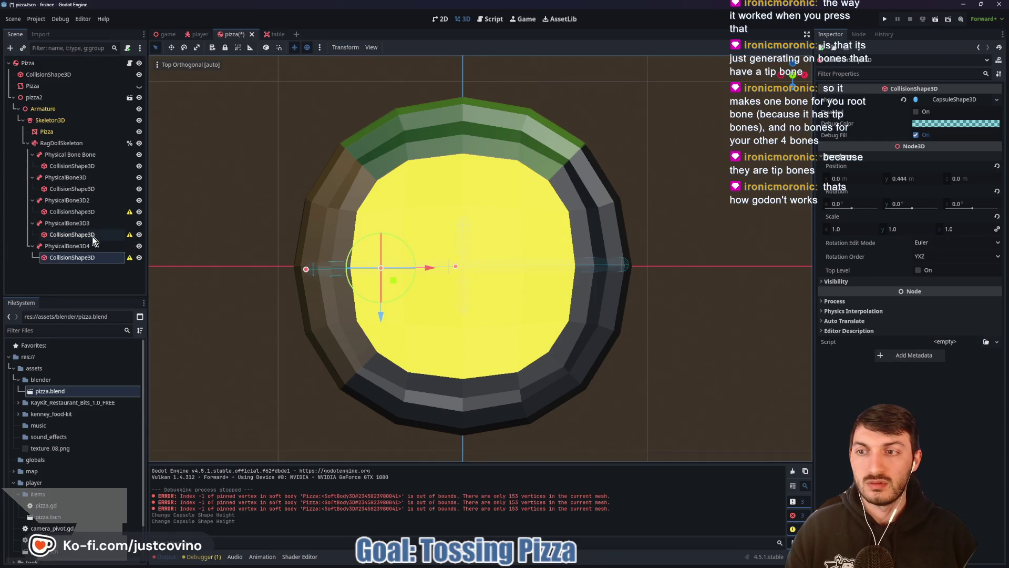
click(91, 214)
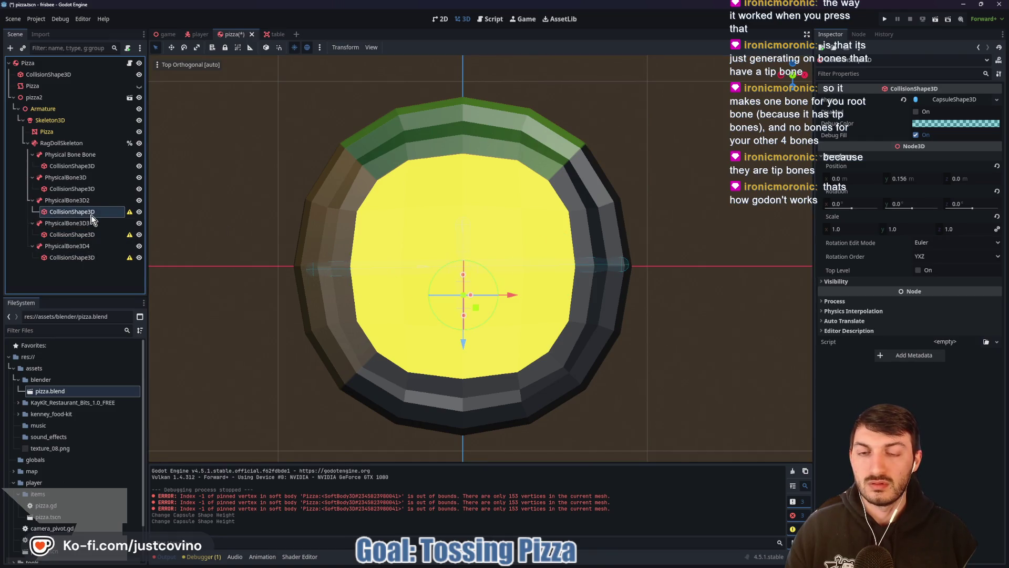
drag(462, 319, 467, 420)
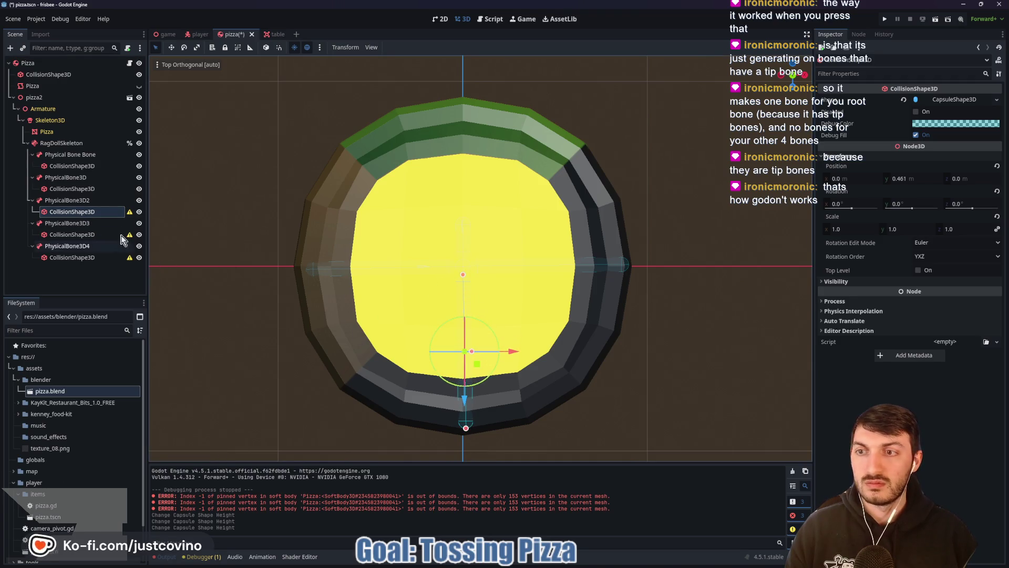
click(79, 189)
drag(468, 219, 463, 99)
key(ctrl+s)
Step: Inspect the lengthened capsules, then run the game scene with F5
mouse_move(632, 207)
mouse_down()
mouse_move(584, 159)
mouse_move(552, 147)
mouse_up()
scroll(553, 147, up, 8)
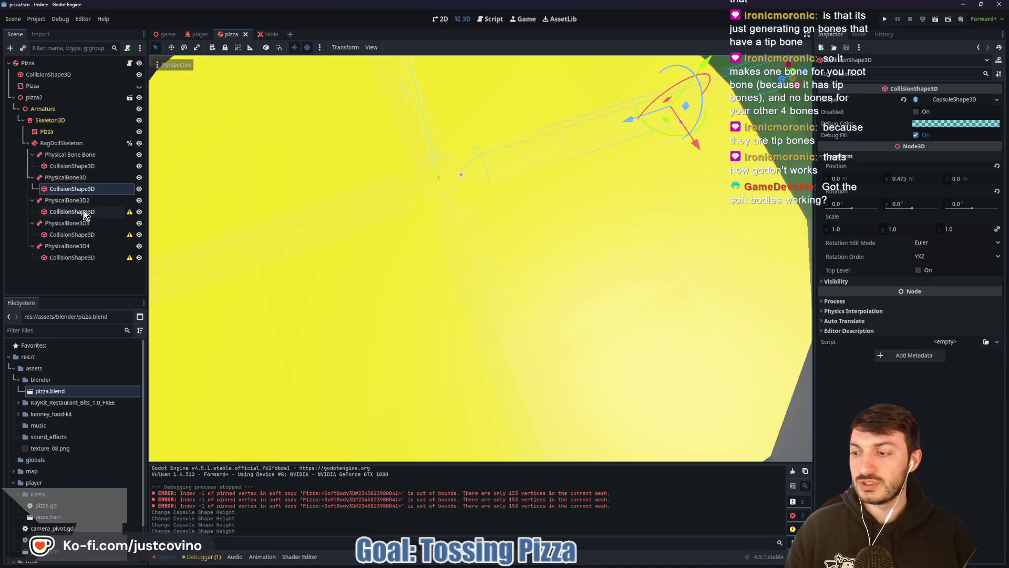
scroll(399, 244, down, 4)
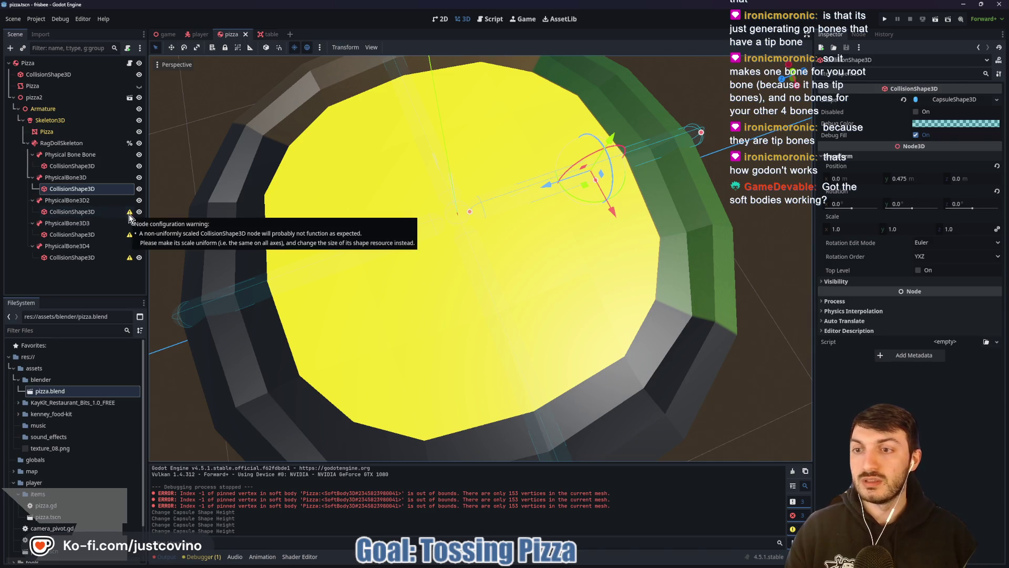
click(168, 34)
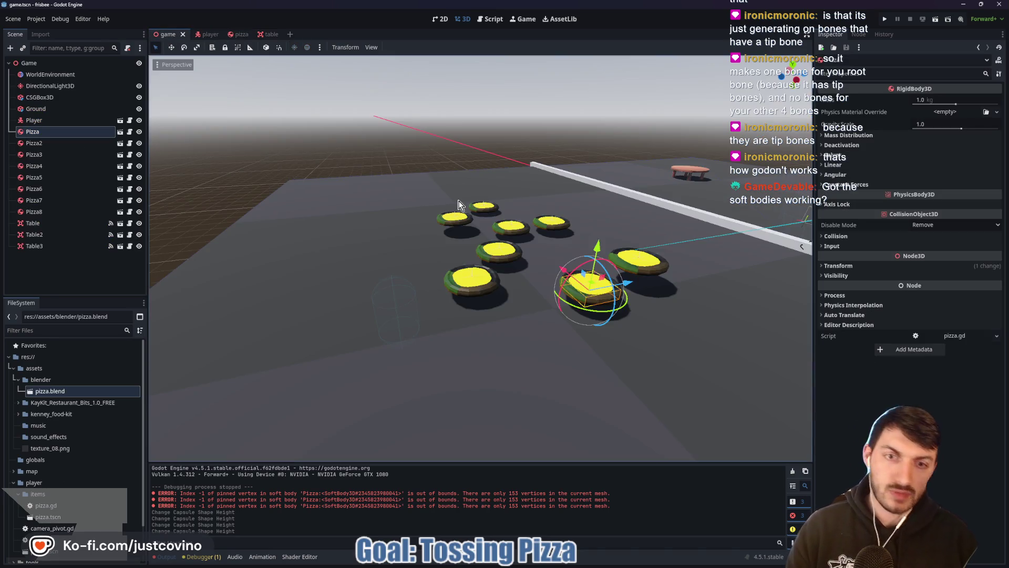
key(F5)
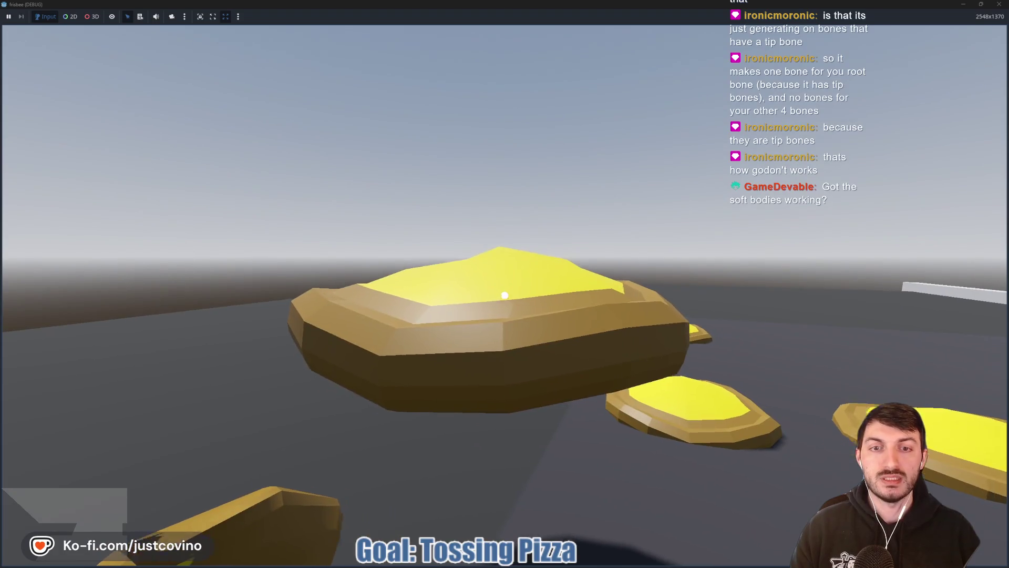
Step: Toss and throw the held pizzas, then carry the large pizza to the table and drop it
click(505, 295)
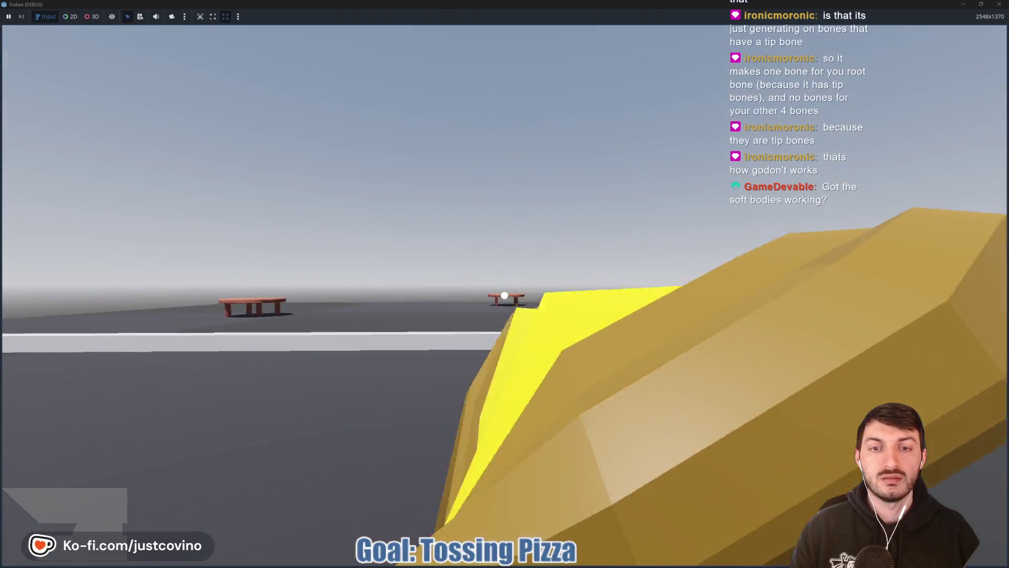
click(504, 295)
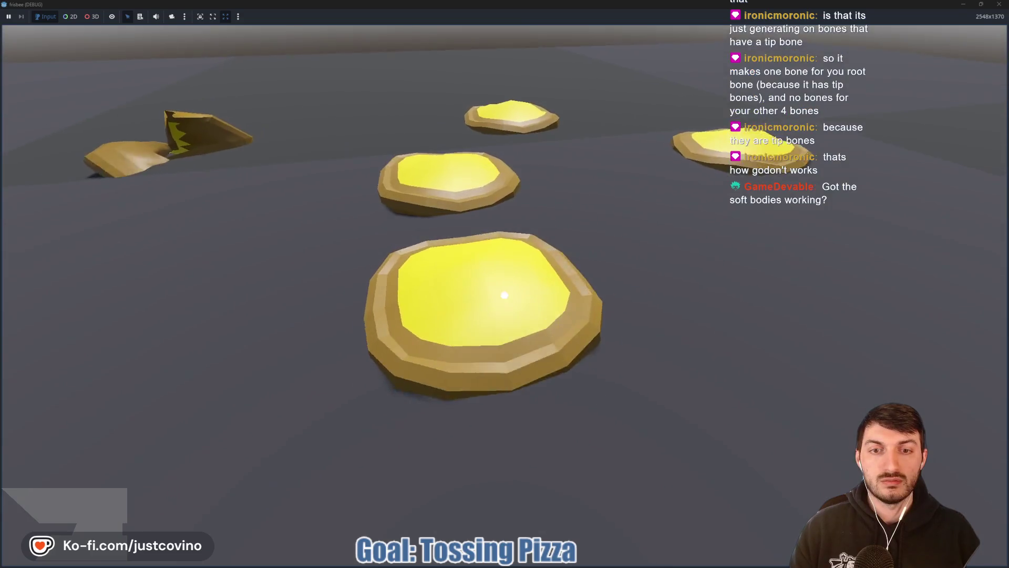
click(504, 295)
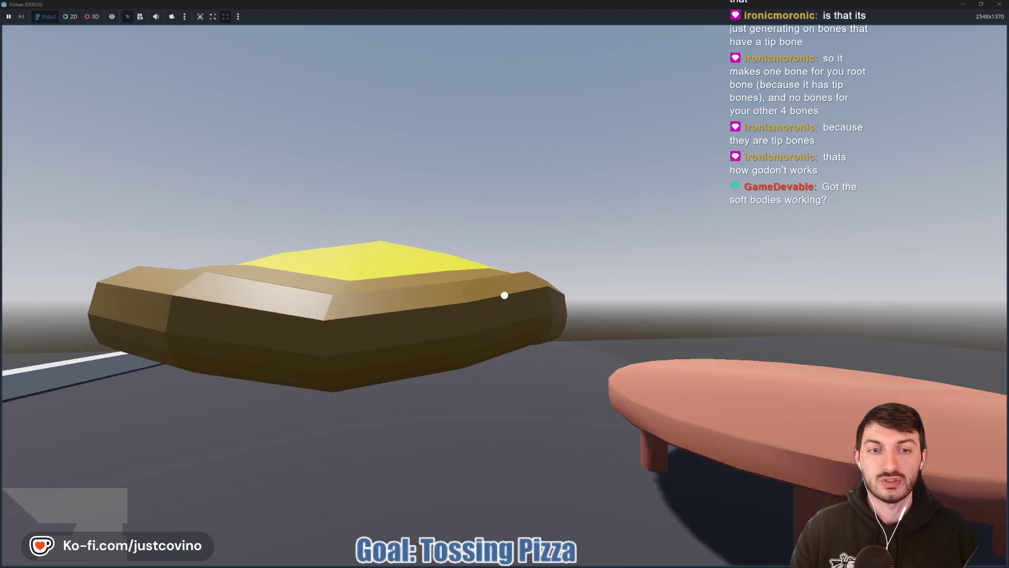
key(w)
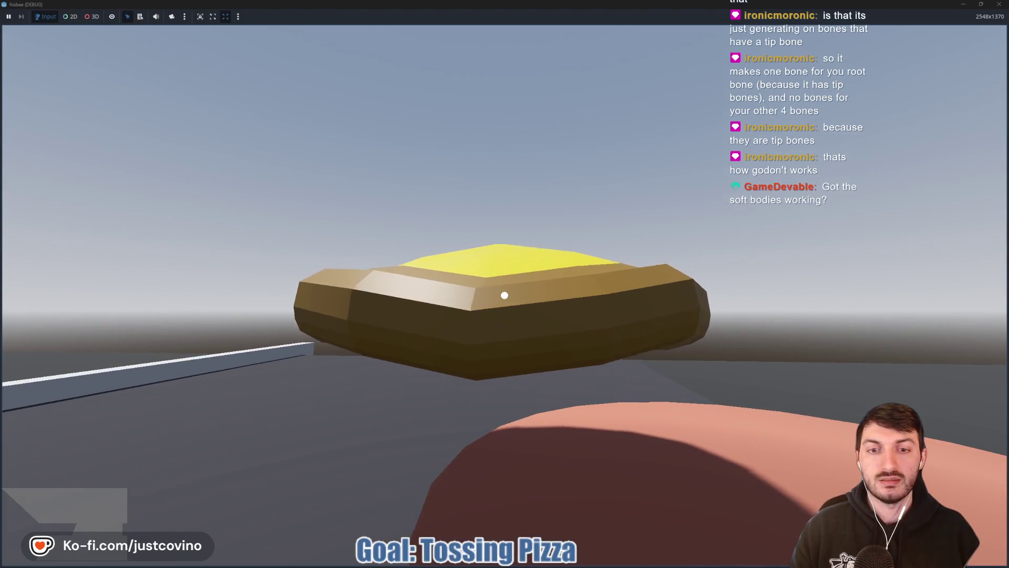
click(505, 295)
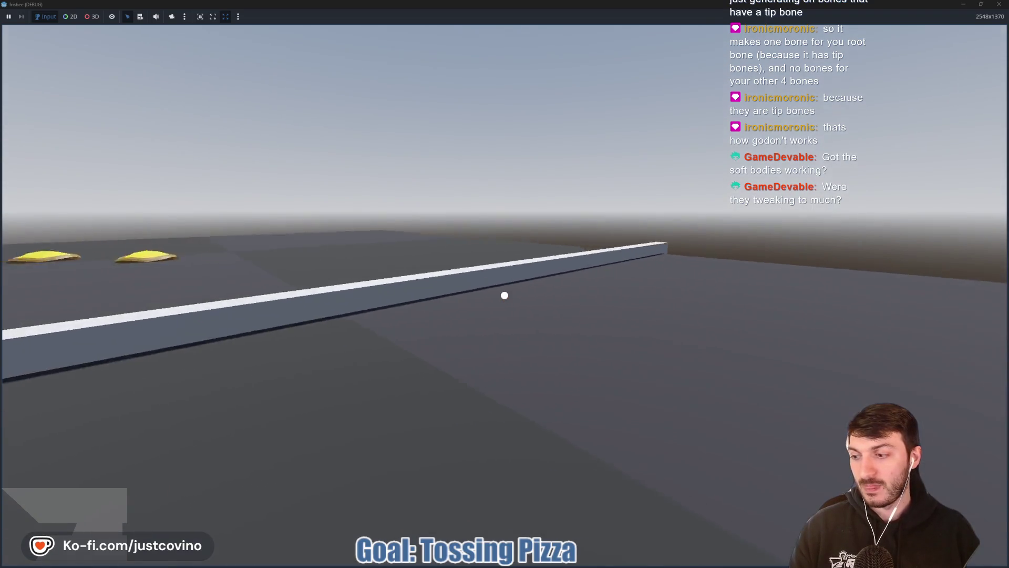
Step: Pick up the right-hand floor pizza and drop it onto the table
key(w)
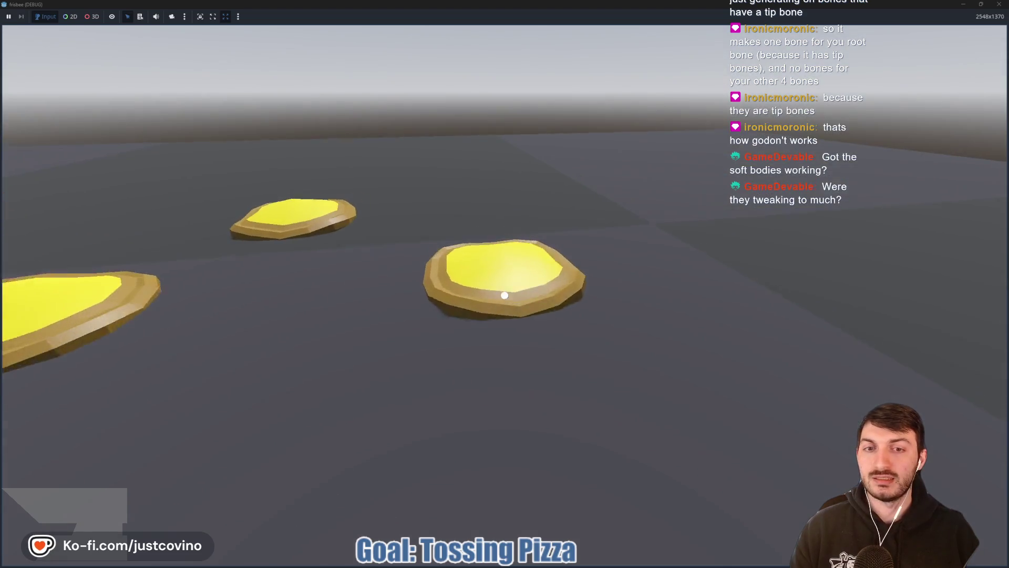
click(505, 294)
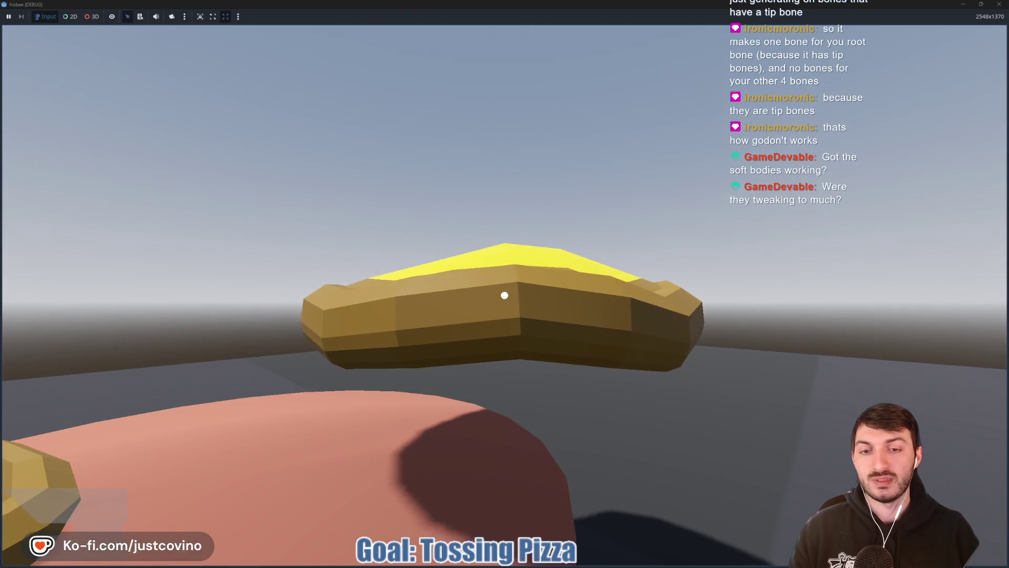
click(505, 295)
key(s)
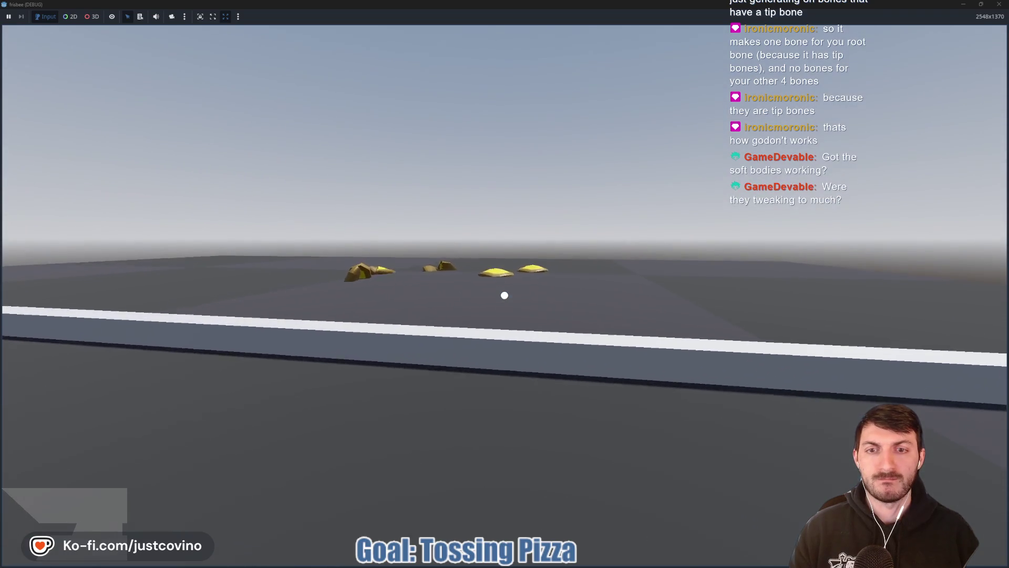
Step: Throw two more floor pizzas toward the tables, then stop the game with F8
key(w)
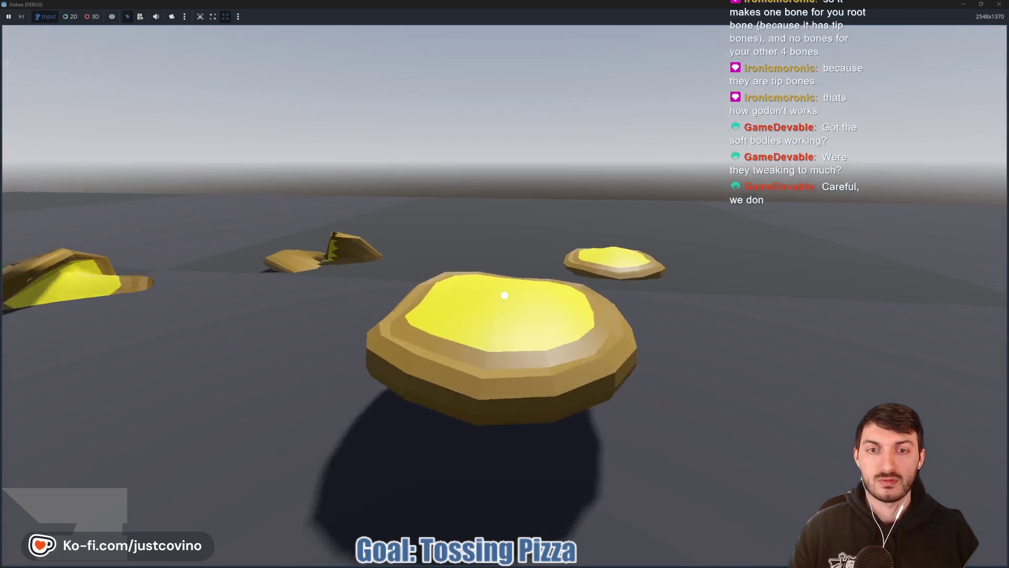
click(504, 295)
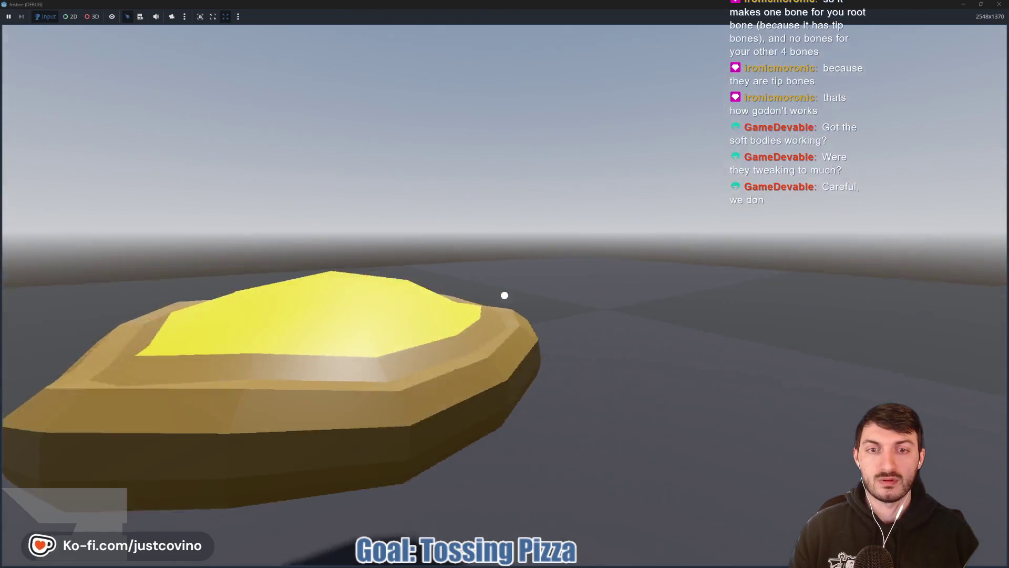
click(505, 295)
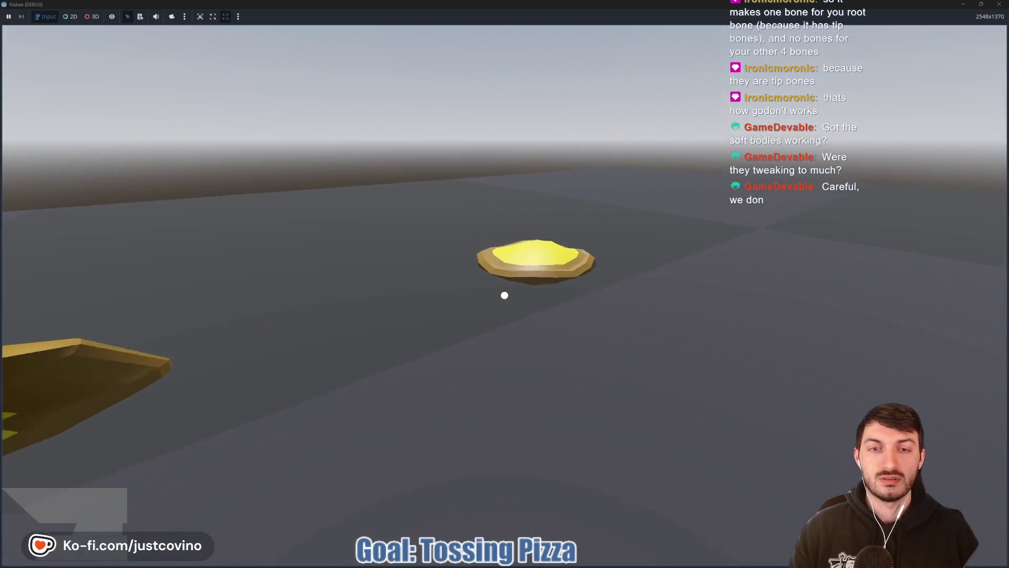
key(w)
click(505, 295)
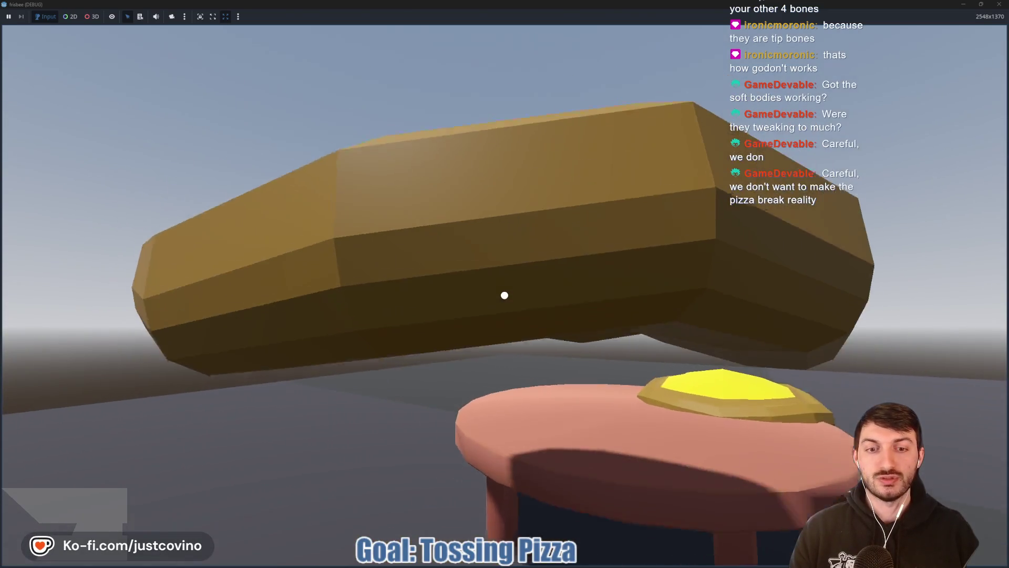
click(504, 294)
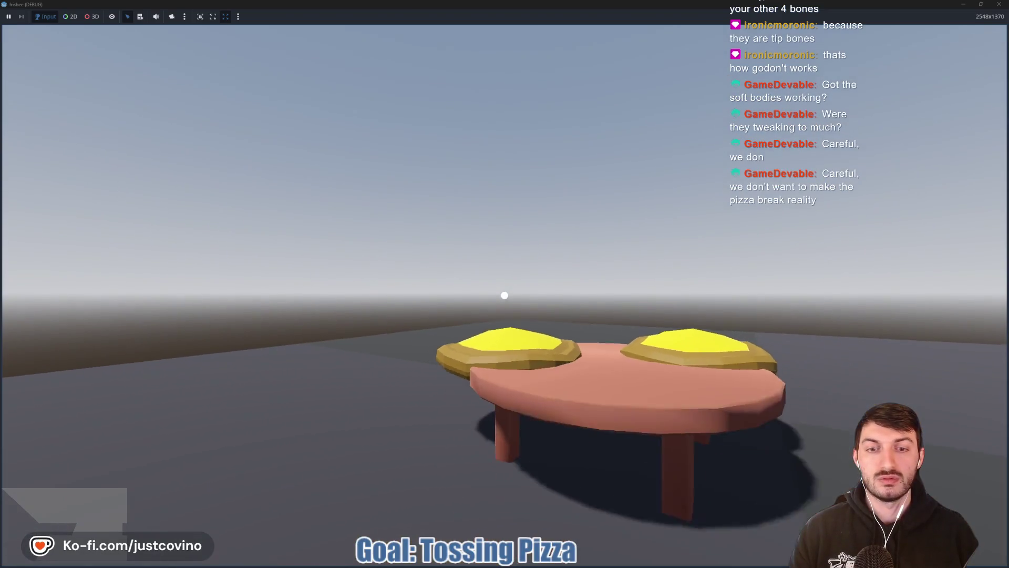
key(F8)
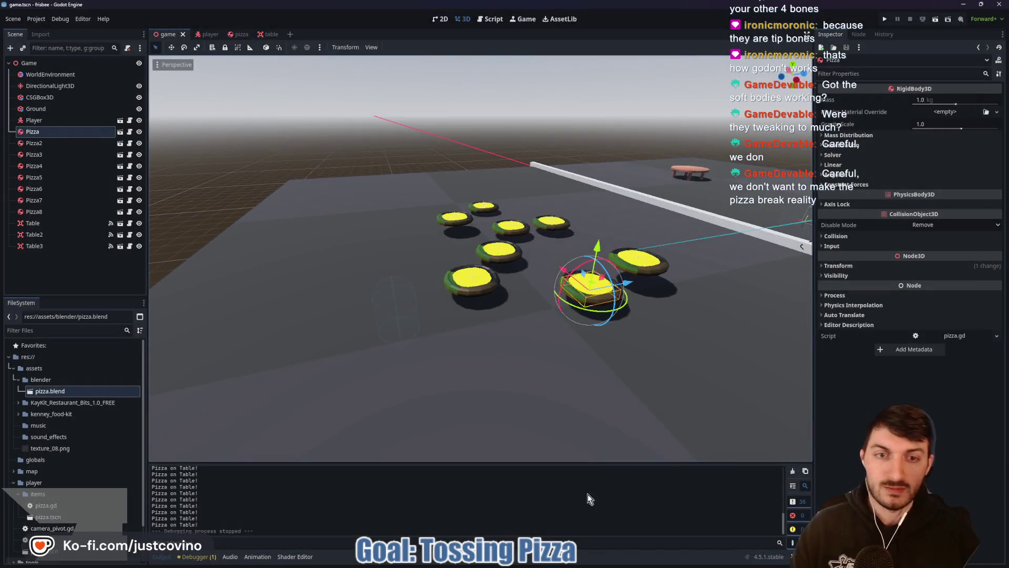
Step: In Blender, subdivide two selected pizza armature bones in Edit Mode
click(593, 561)
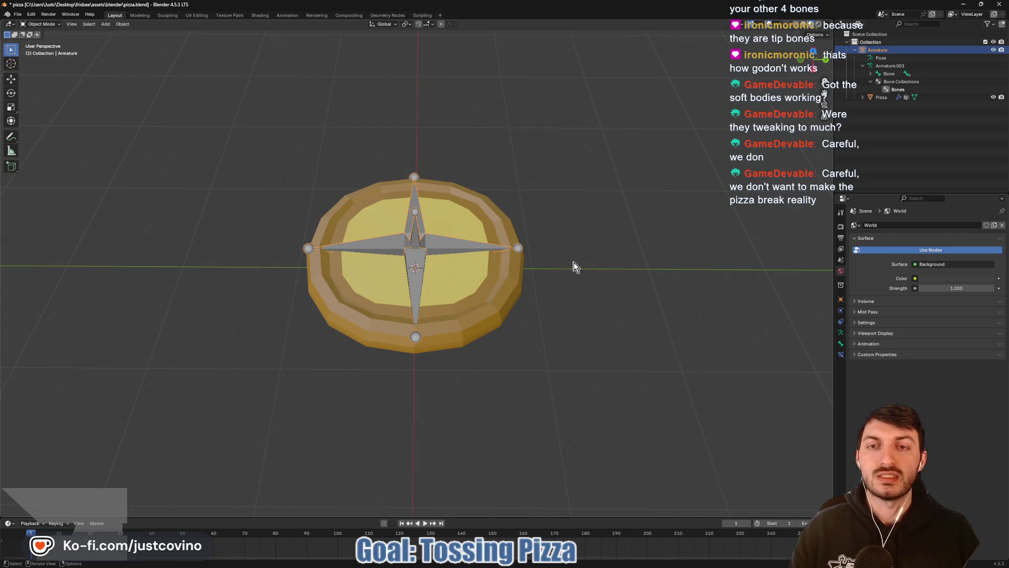
key(Tab)
click(458, 245)
click(407, 268)
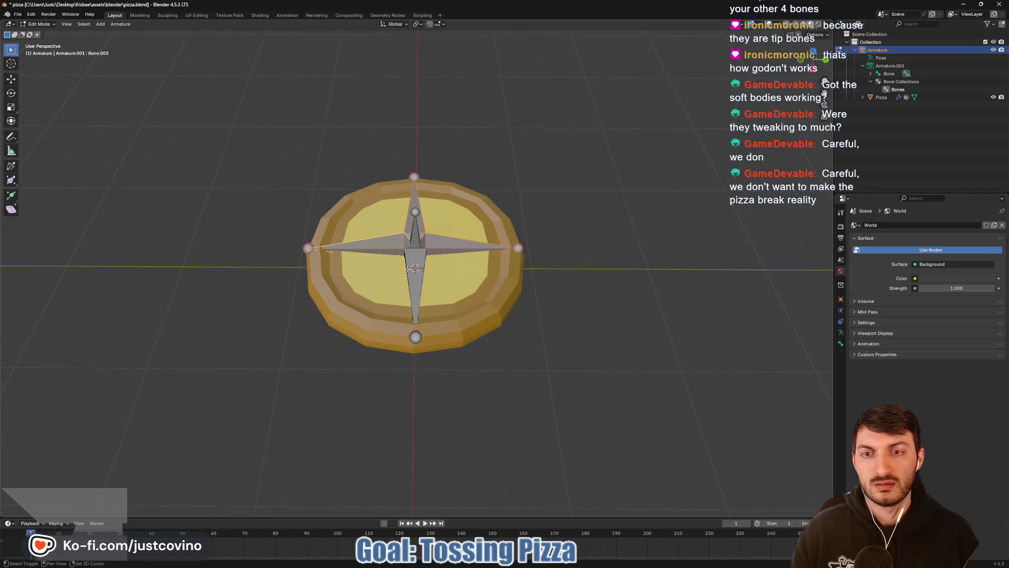
right_click(409, 266)
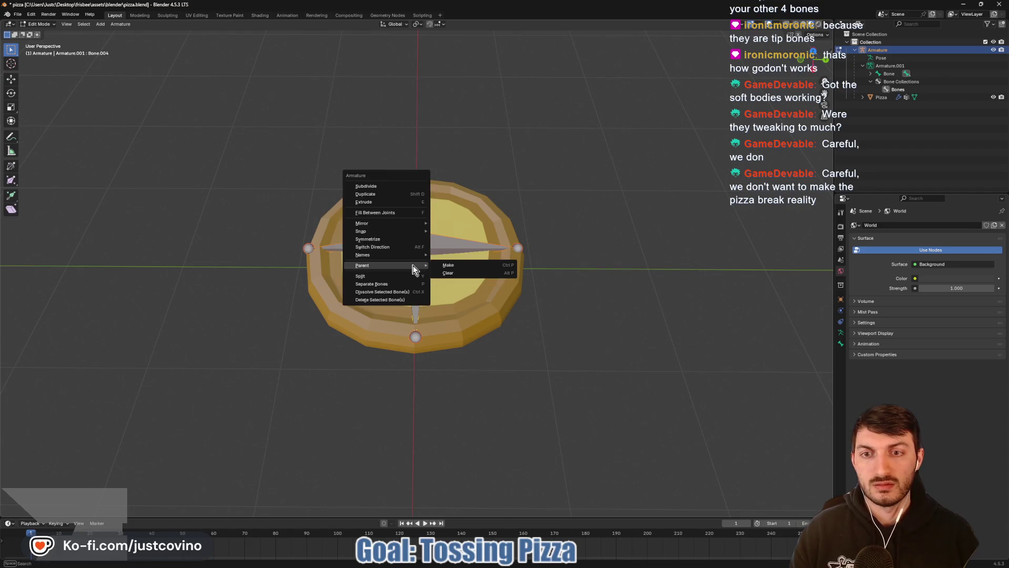
click(380, 187)
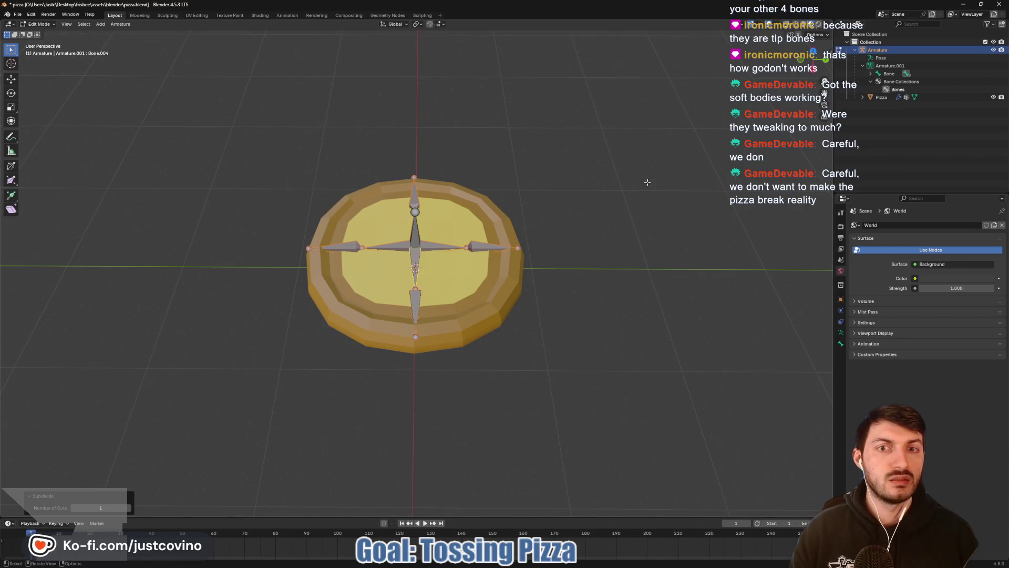
Step: Parent the Pizza mesh to the armature With Automatic Weights, then return to Godot
key(Tab)
click(474, 284)
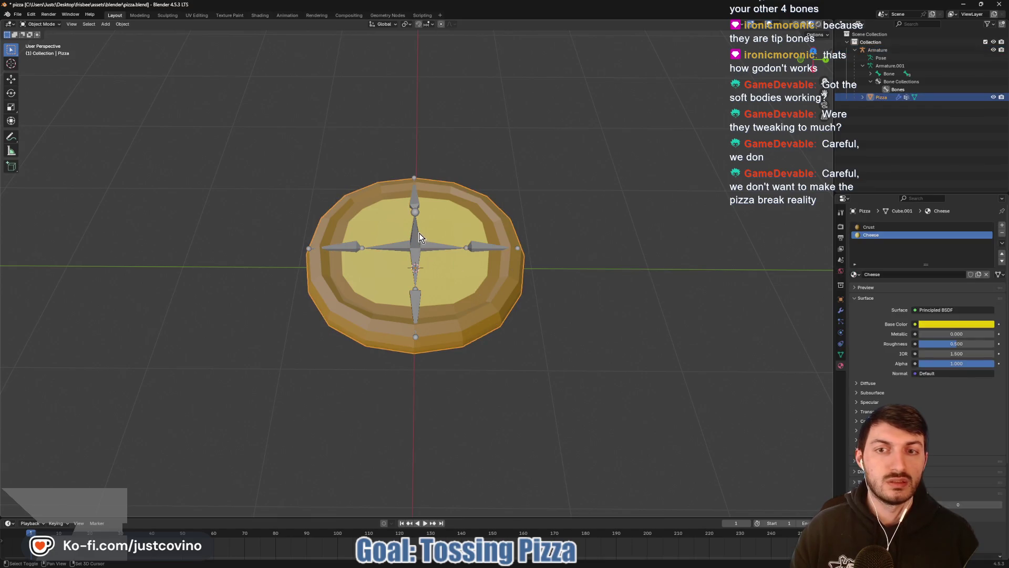
shift+click(419, 238)
key(ctrl+p)
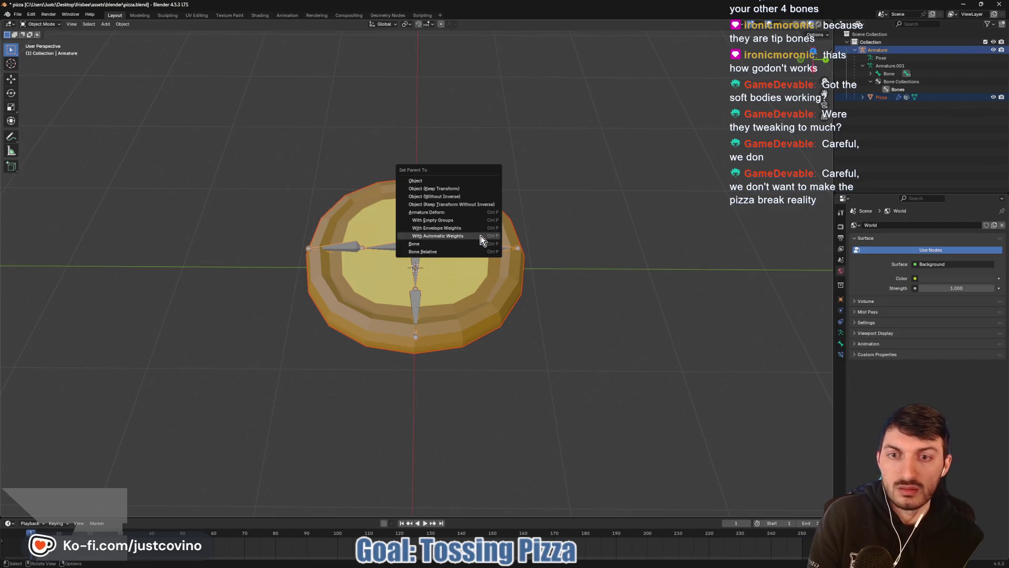
click(482, 240)
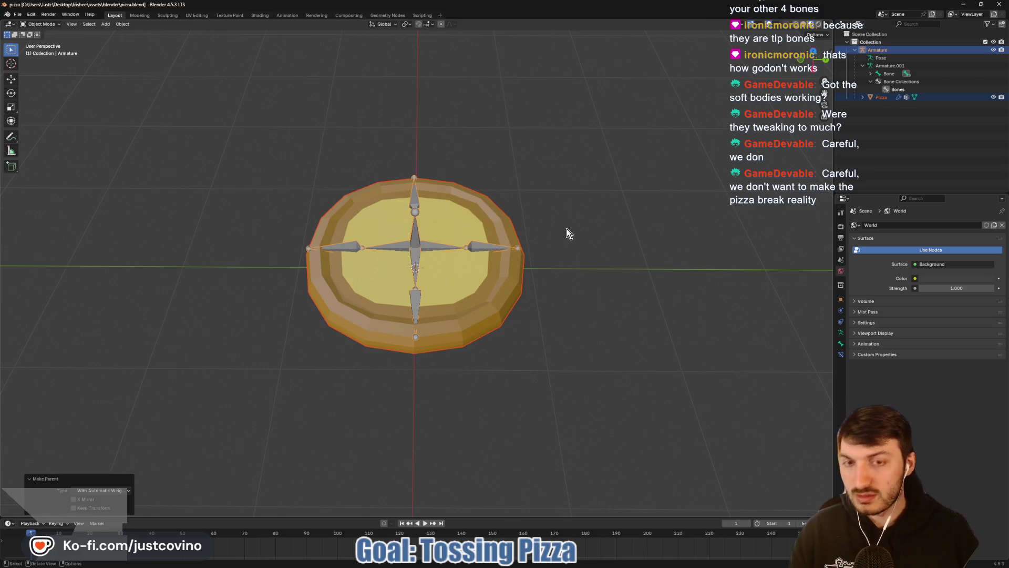
mouse_move(574, 564)
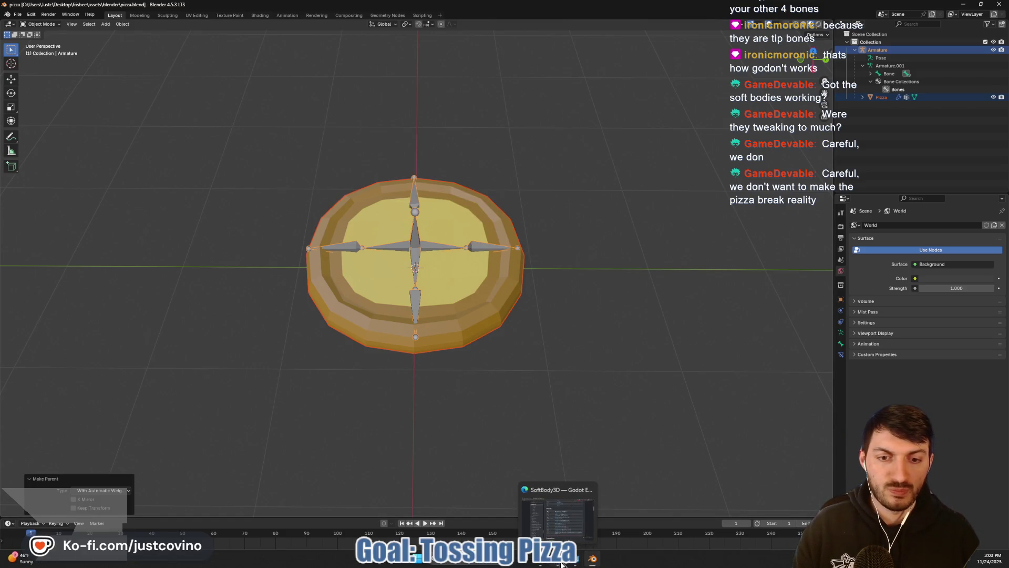
click(574, 562)
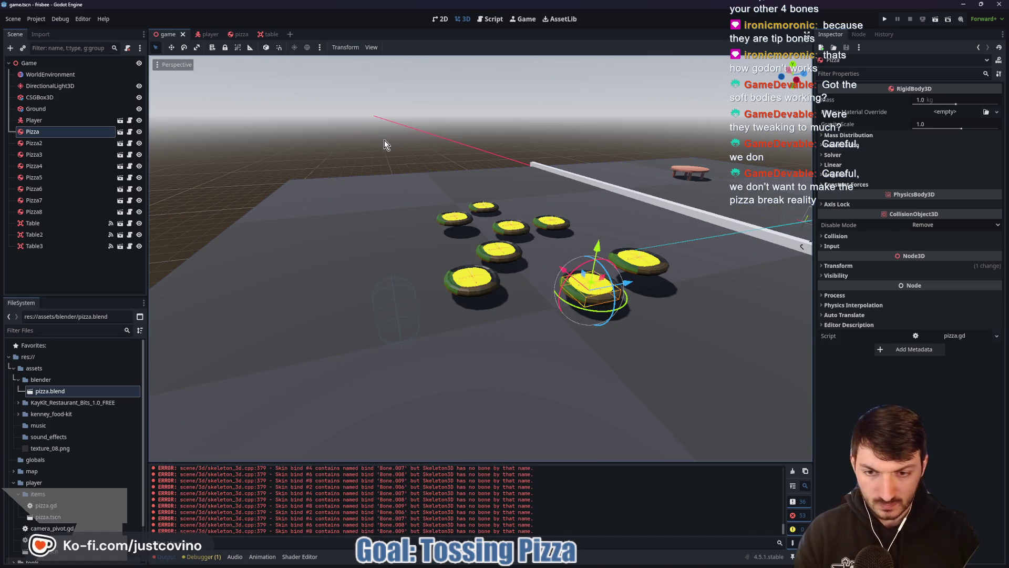
Step: Delete RagDollSkeleton and its physical bones from the pizza scene, save, and open the SoftBody3D docs
click(120, 131)
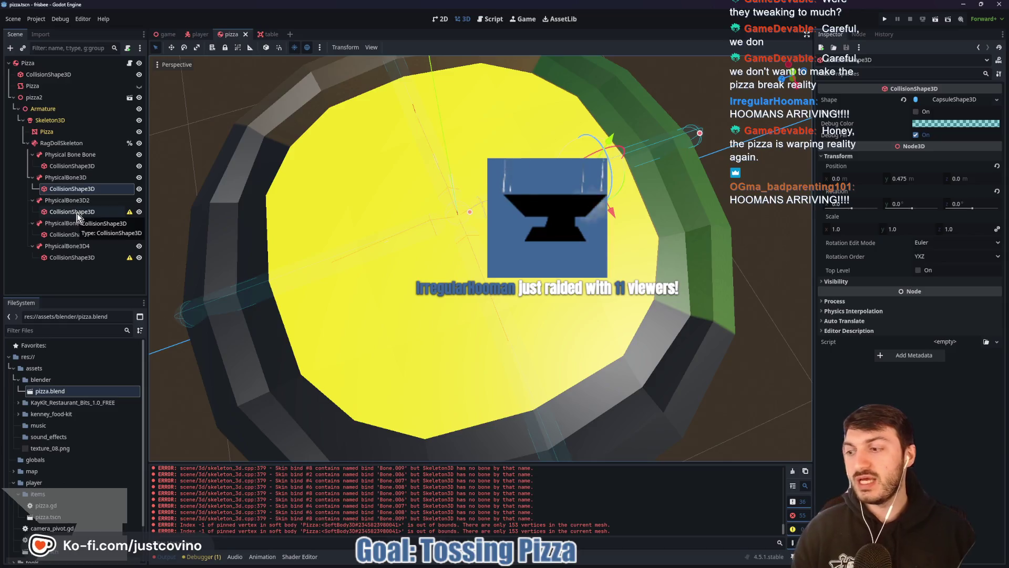
click(60, 147)
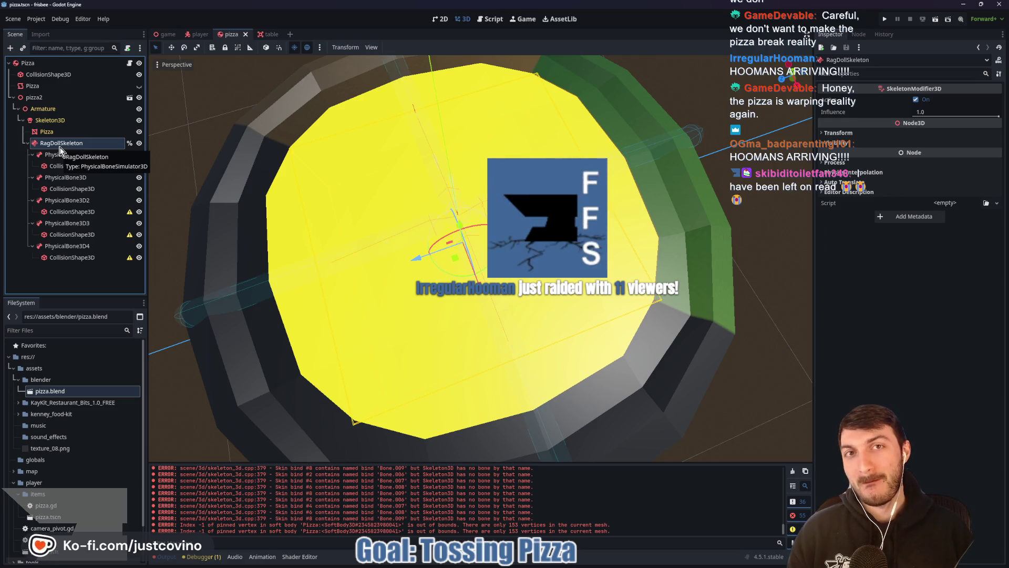
key(Delete)
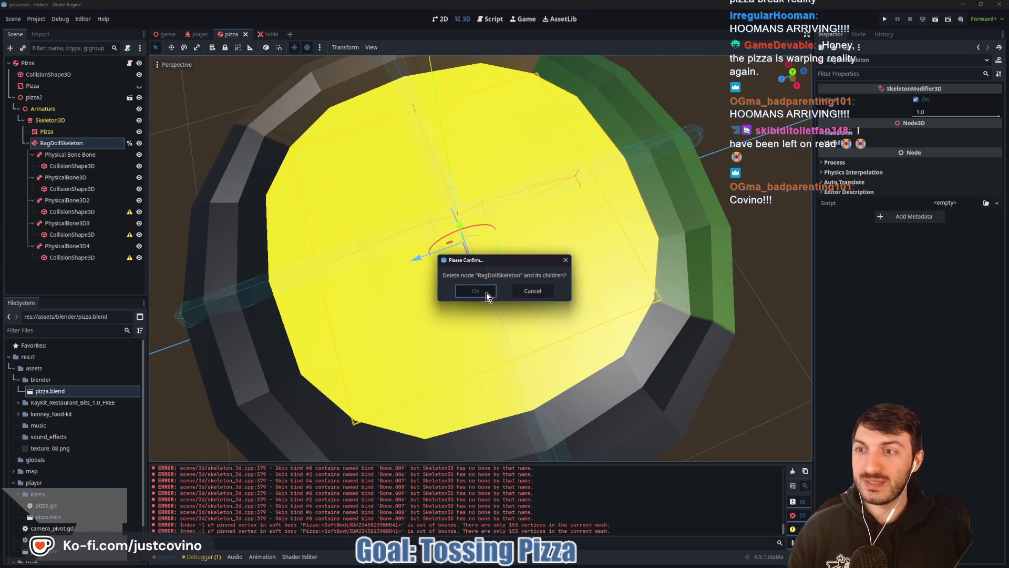
click(487, 294)
scroll(438, 261, down, 4)
key(ctrl+s)
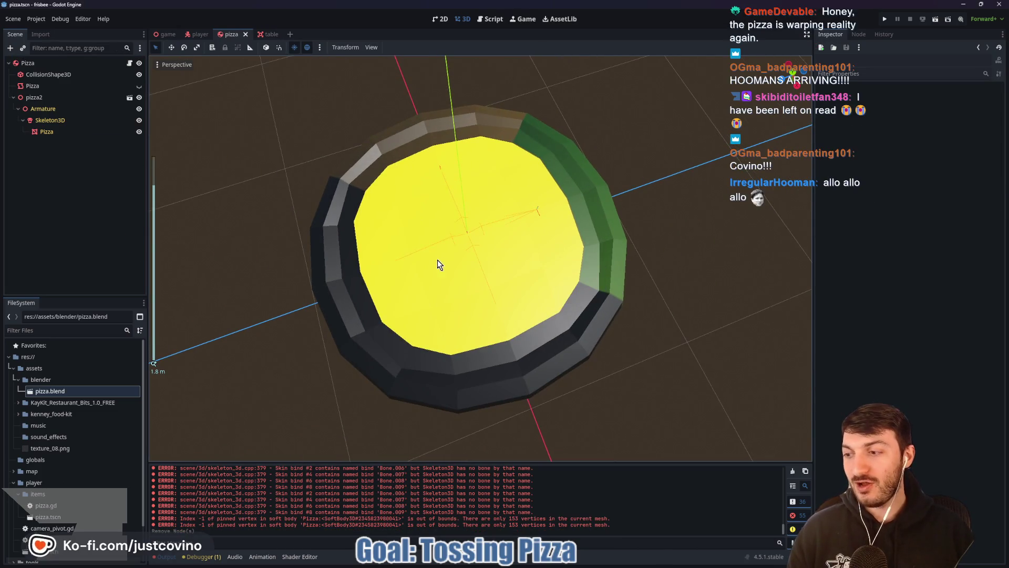
drag(449, 263, 430, 227)
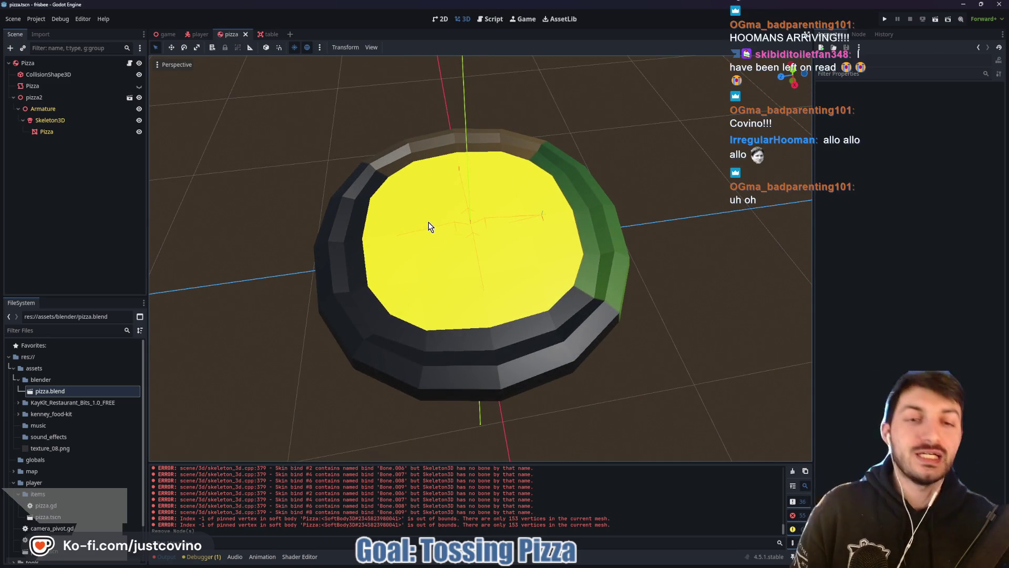
click(546, 564)
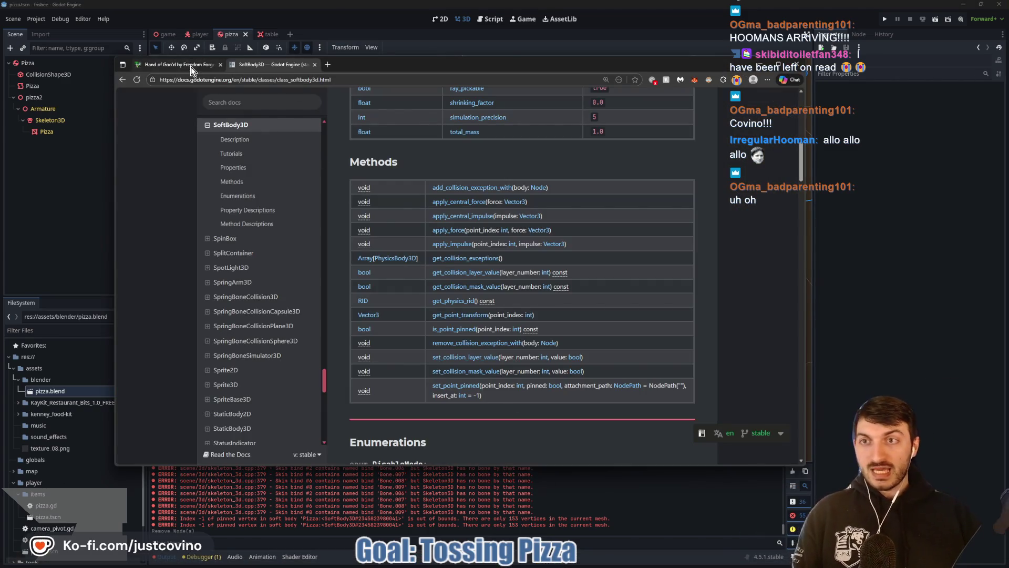
Step: Browse the Hand of Goo'd itch.io page and its second screenshot, then return to Godot's game scene
click(190, 66)
scroll(473, 247, up, 1)
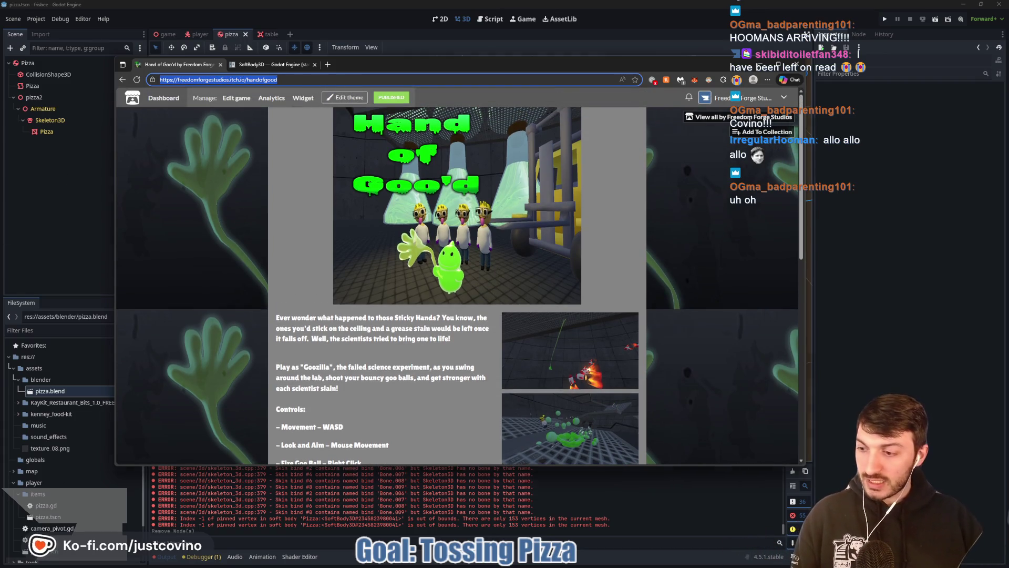
key(Escape)
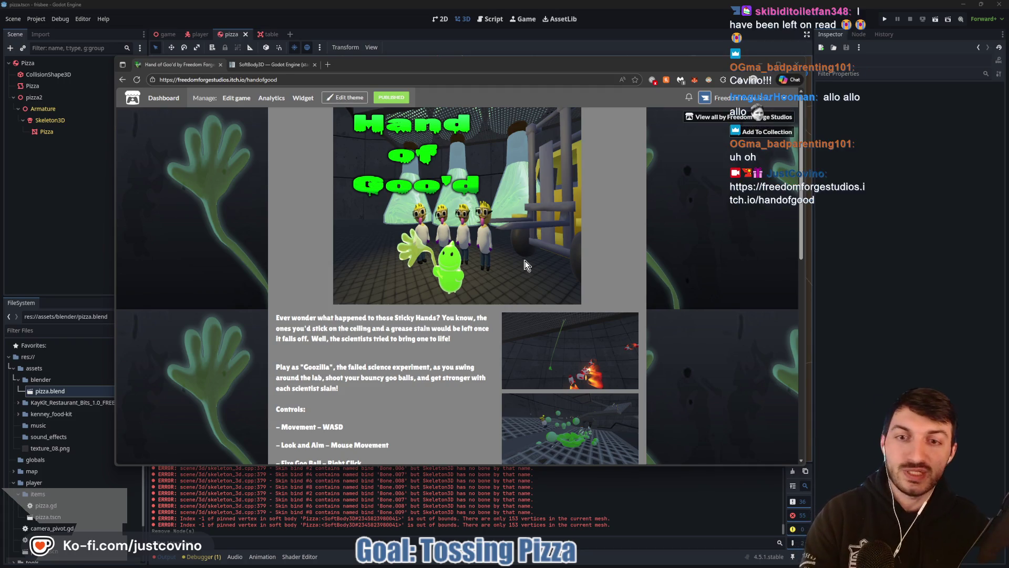
scroll(527, 265, down, 4)
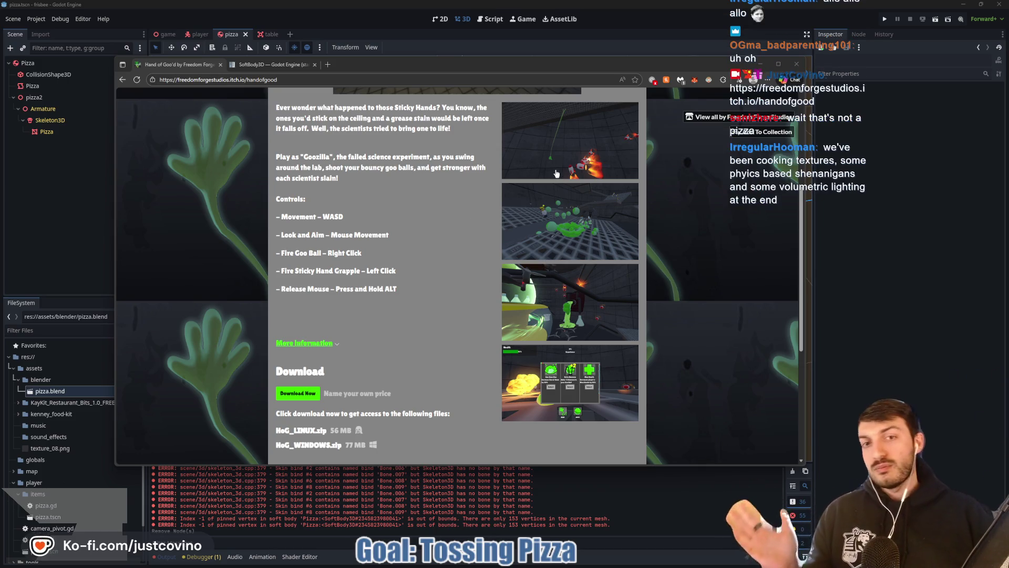
click(573, 221)
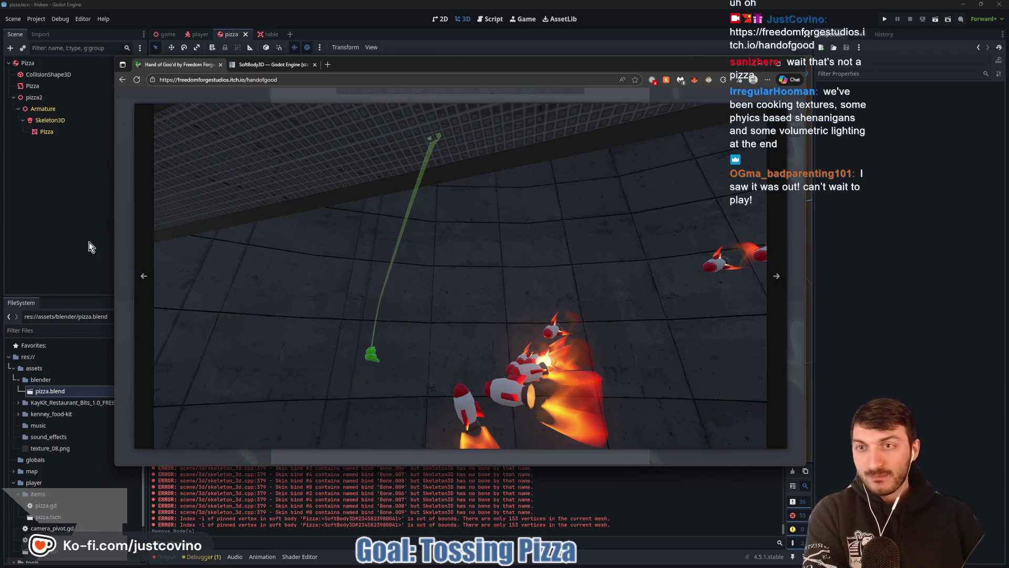
key(Escape)
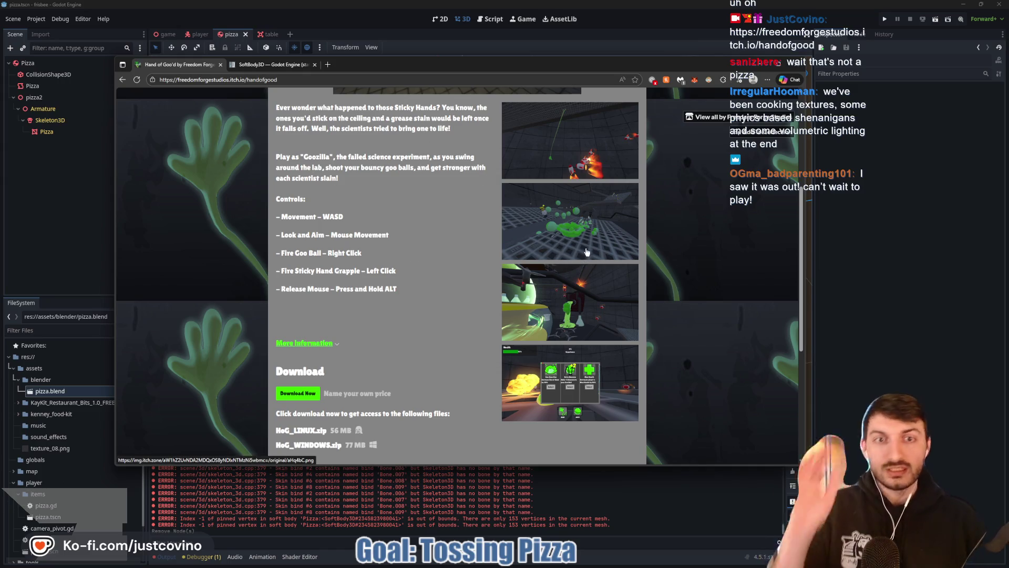
click(482, 201)
scroll(483, 200, down, 5)
click(168, 35)
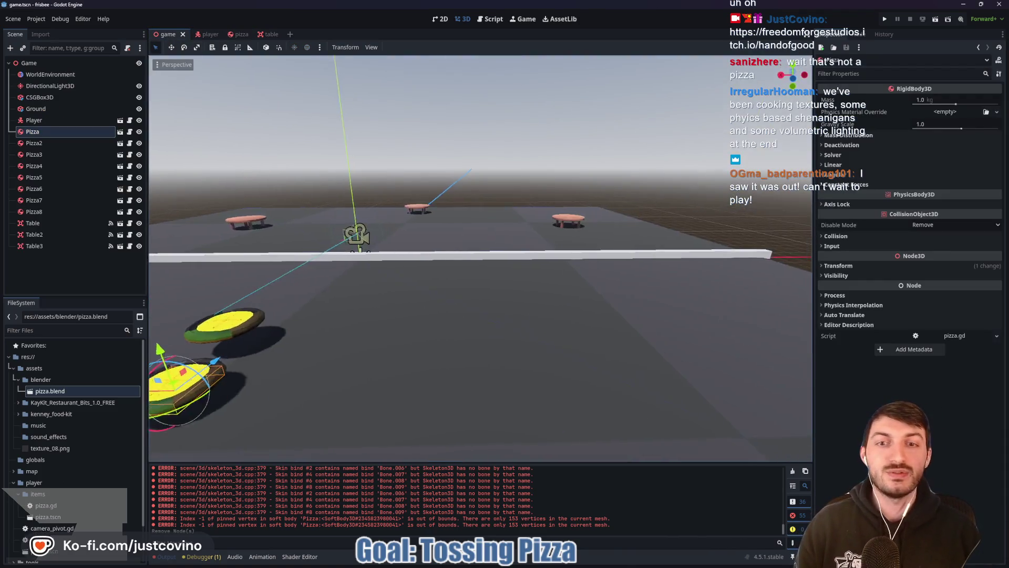
Step: Frame the view over the pizzas, run the game with F5, stop it, and open the pizza scene
mouse_move(581, 296)
mouse_down()
mouse_move(446, 294)
mouse_move(510, 294)
mouse_move(525, 284)
mouse_move(541, 231)
mouse_move(589, 299)
mouse_move(493, 233)
mouse_up()
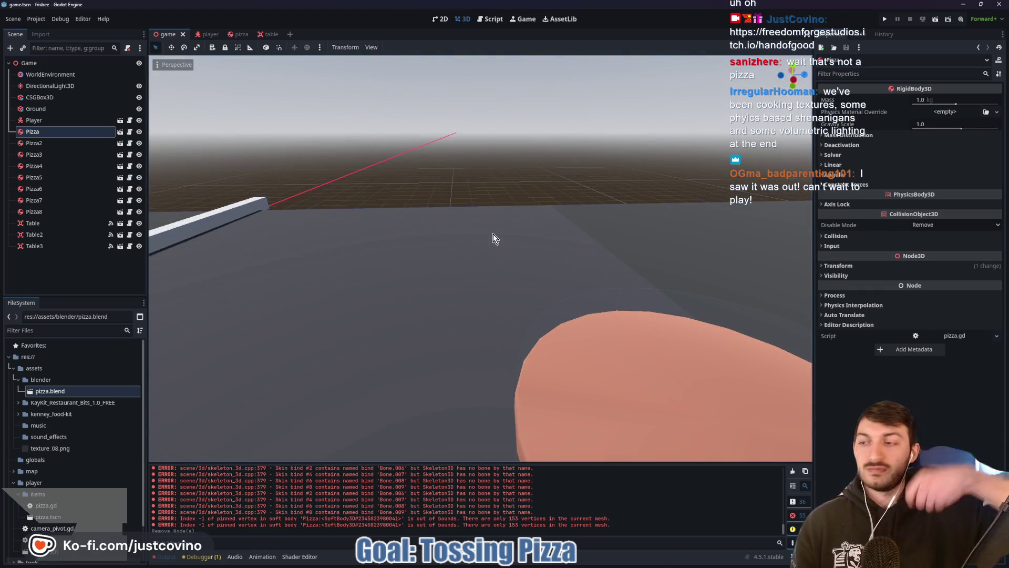
key(f)
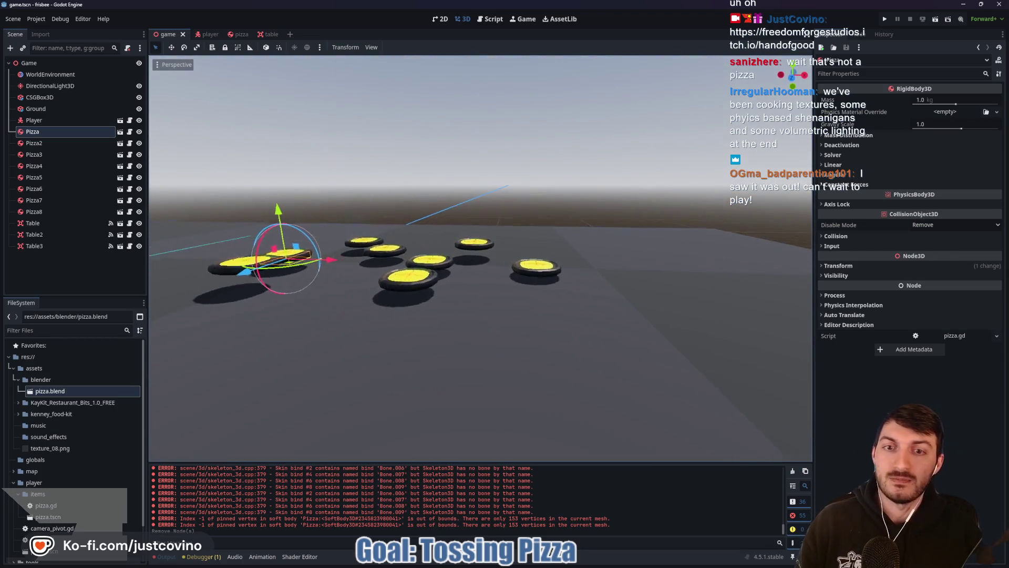
key(w)
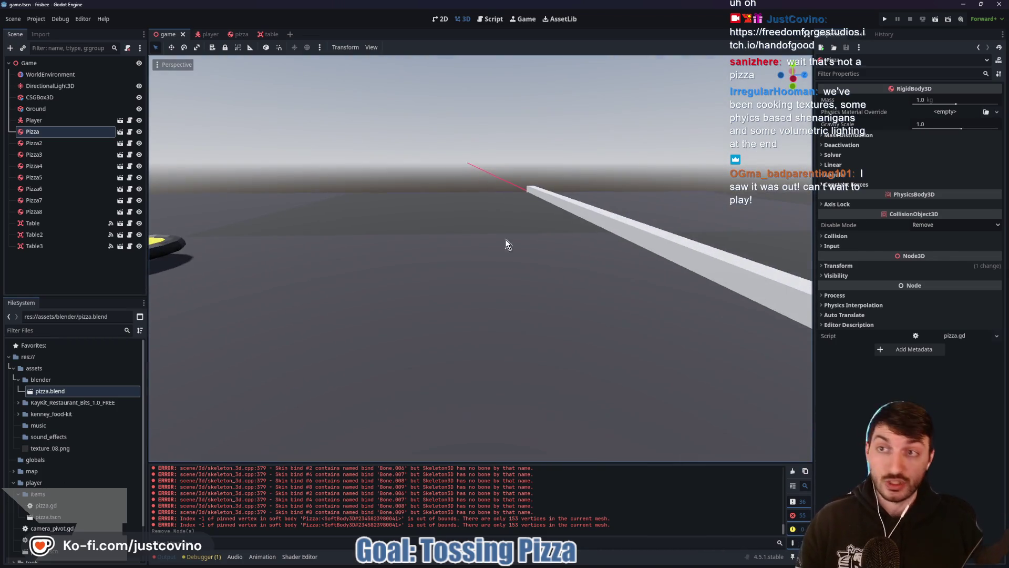
key(F5)
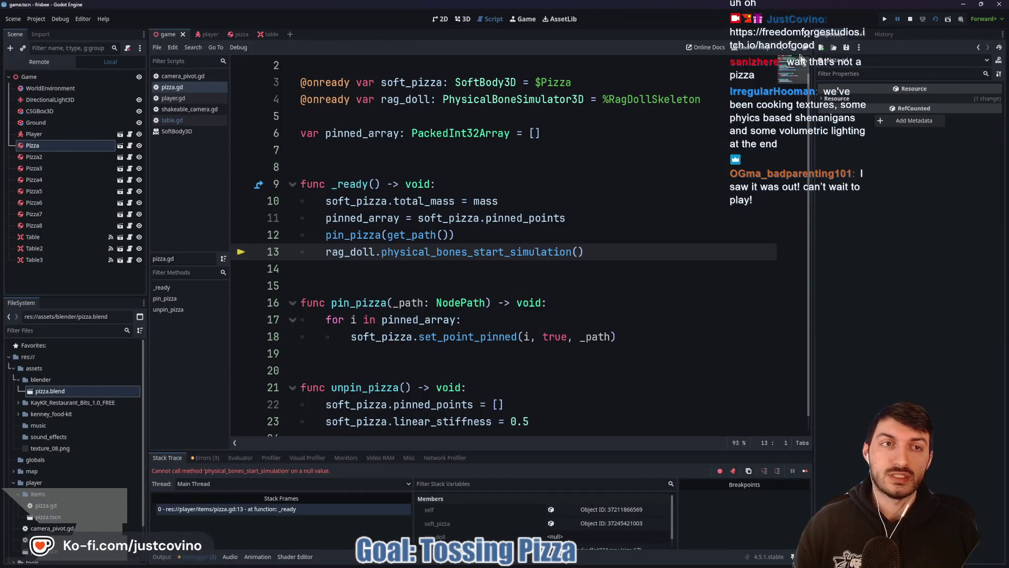
click(910, 20)
click(237, 36)
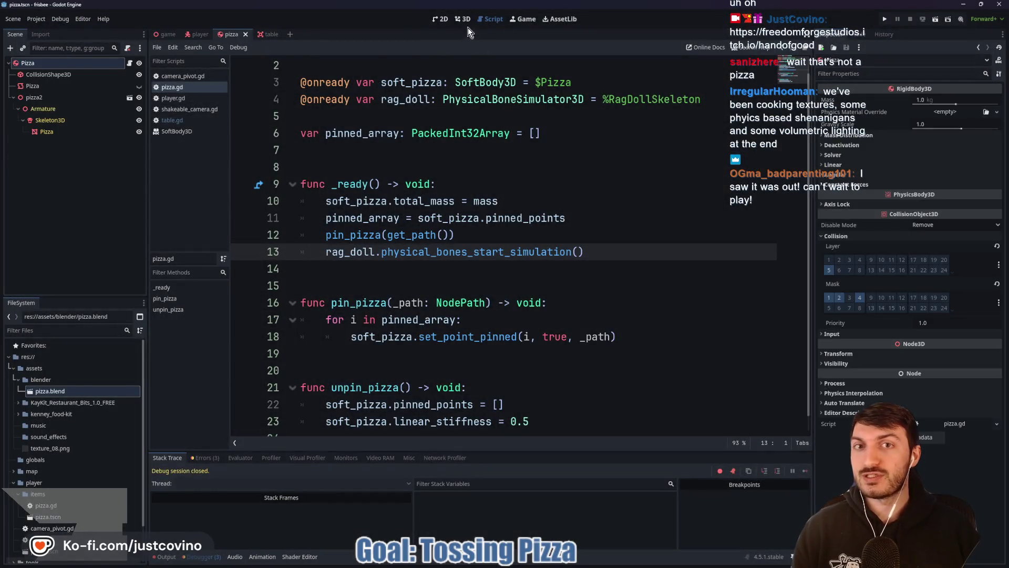
Step: Look over the tables in the game scene's 3D viewport, then return to the pizza scene tab
click(463, 20)
mouse_move(652, 251)
mouse_down()
mouse_move(641, 197)
mouse_move(610, 174)
mouse_up()
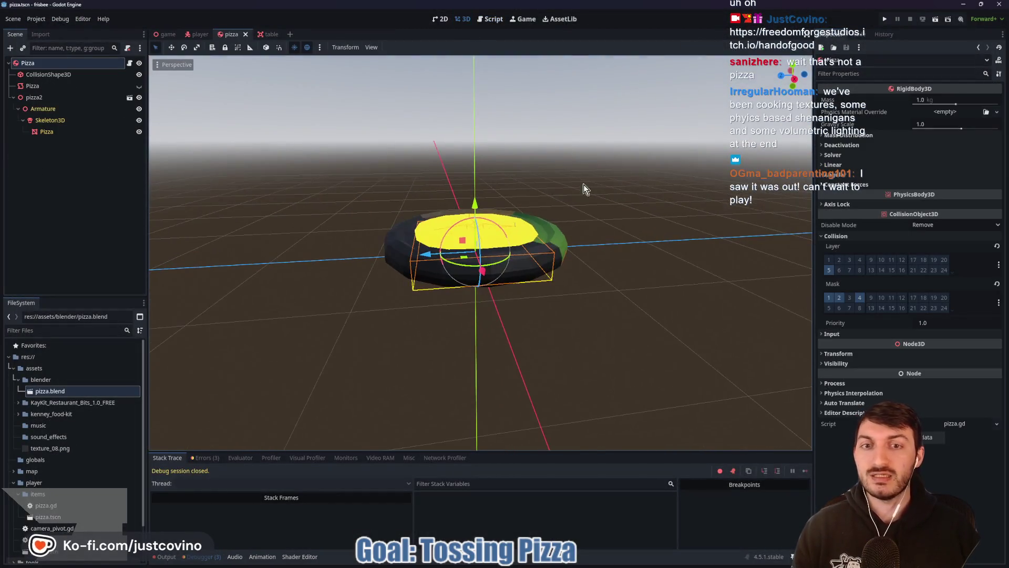
scroll(475, 233, down, 5)
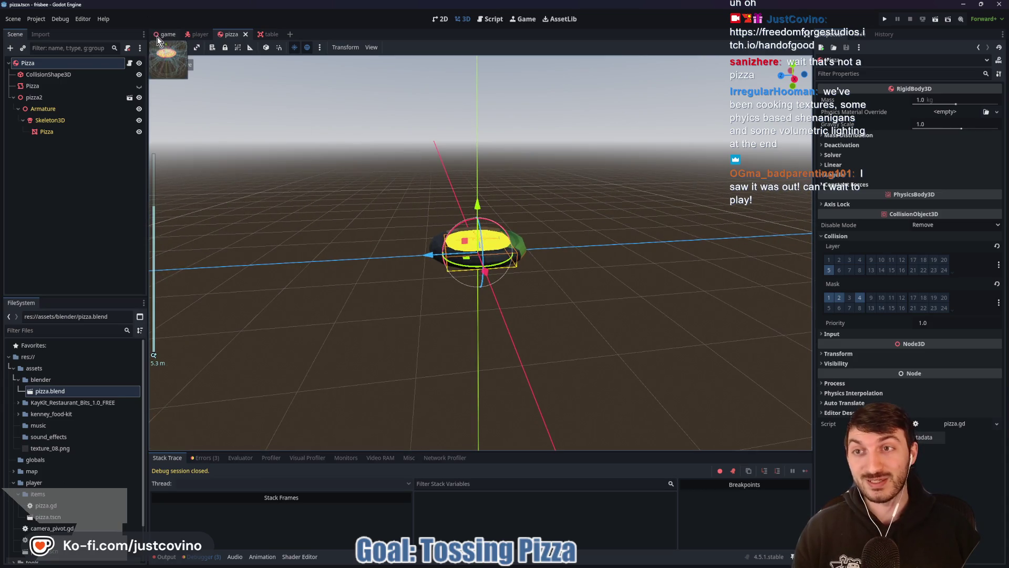
click(156, 36)
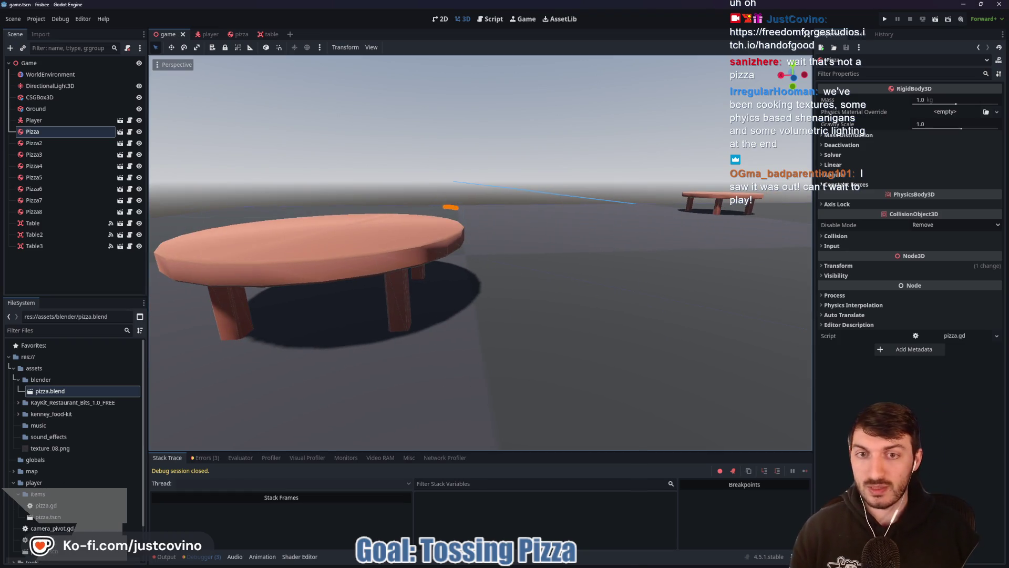
drag(423, 224, 477, 239)
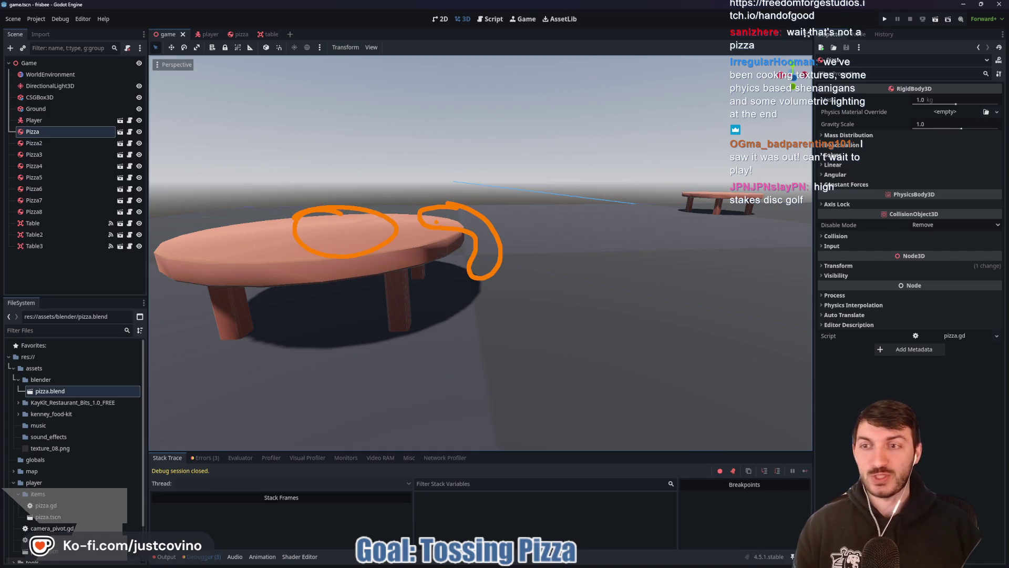
key(Escape)
click(243, 34)
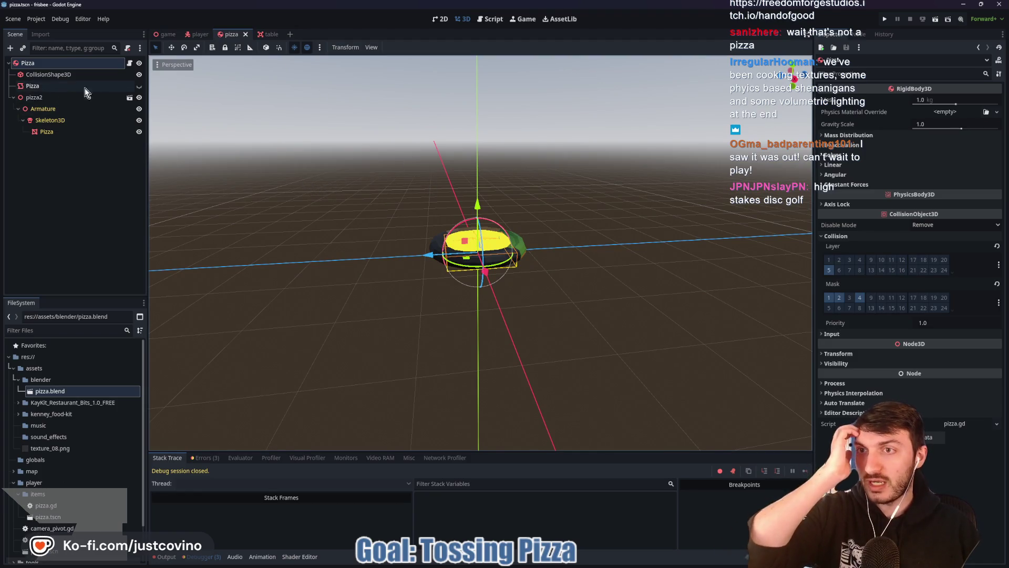
Step: Hide Pizza, create a physical skeleton from Skeleton3D, and rename it RagDollSkeleton with a unique name
click(140, 87)
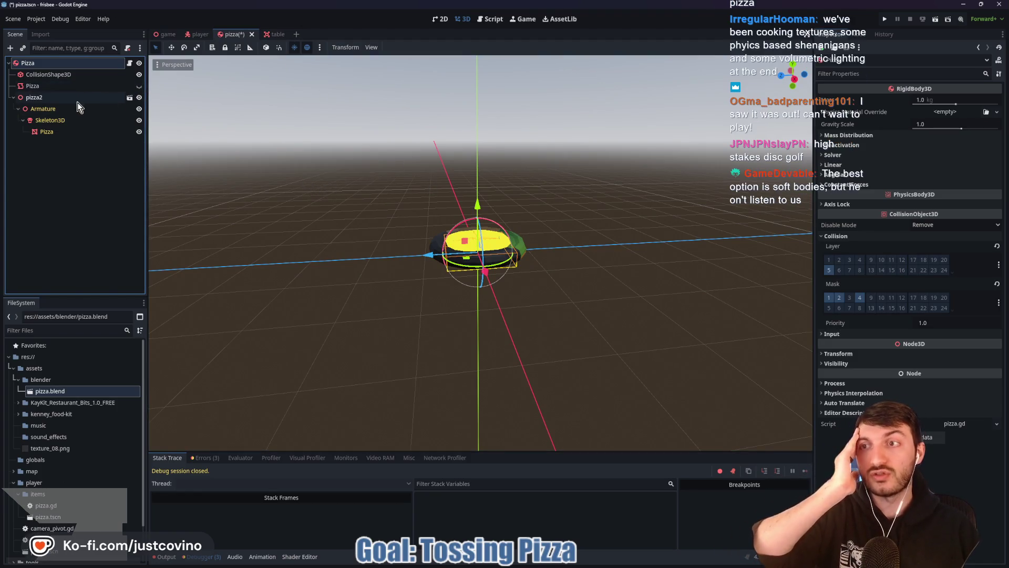
click(69, 121)
click(405, 47)
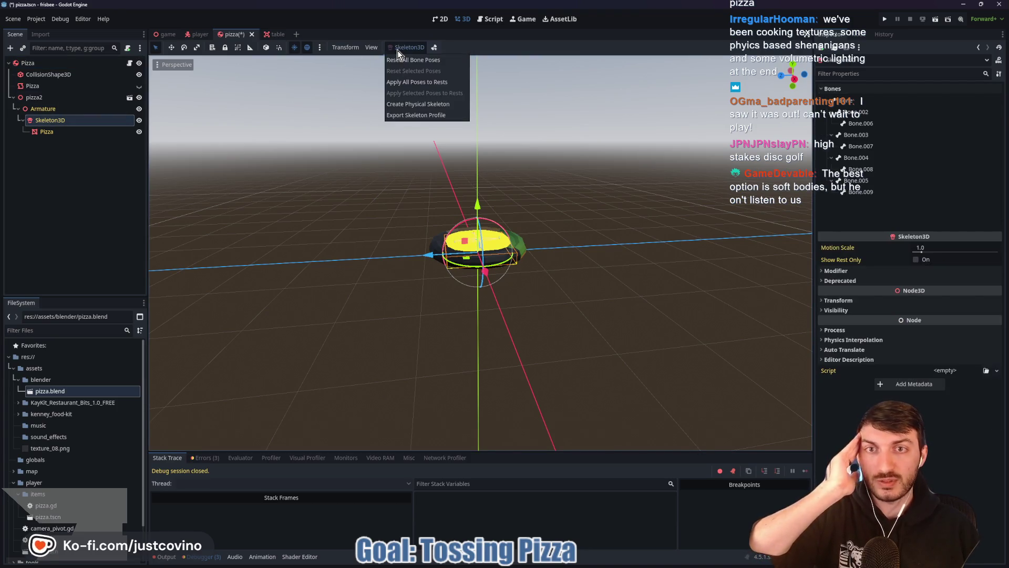
click(426, 104)
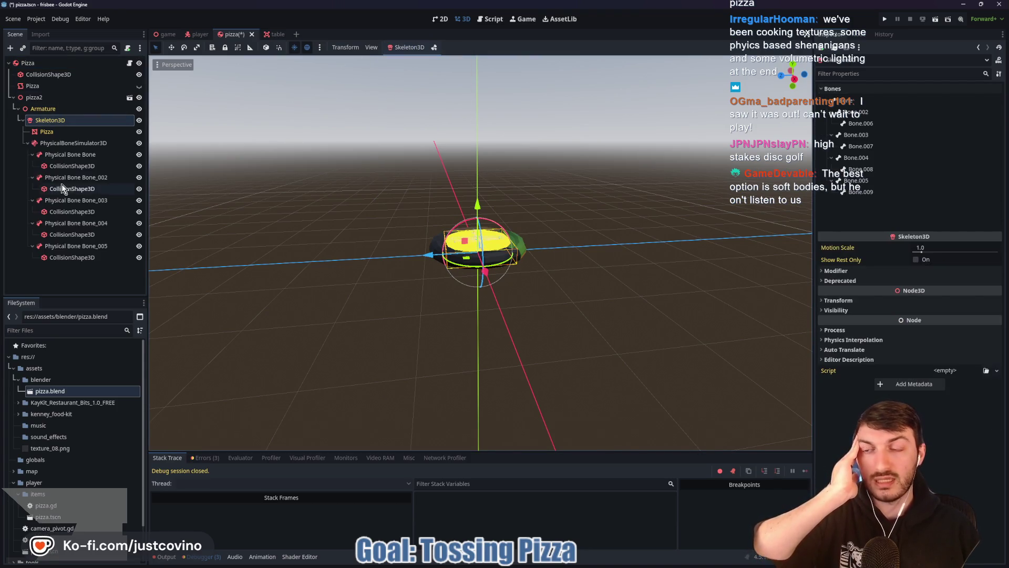
double_click(68, 144)
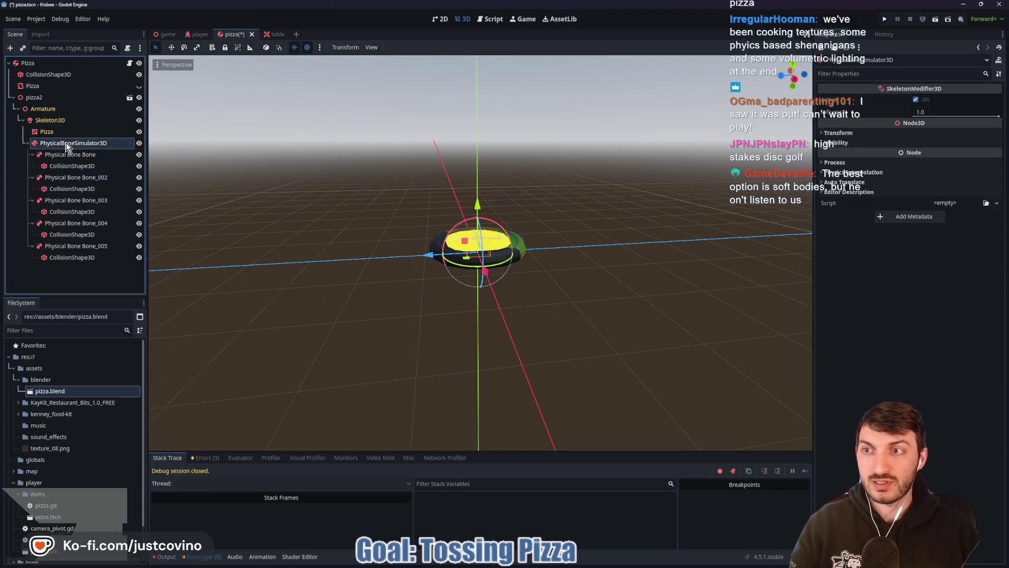
text(RagDol)
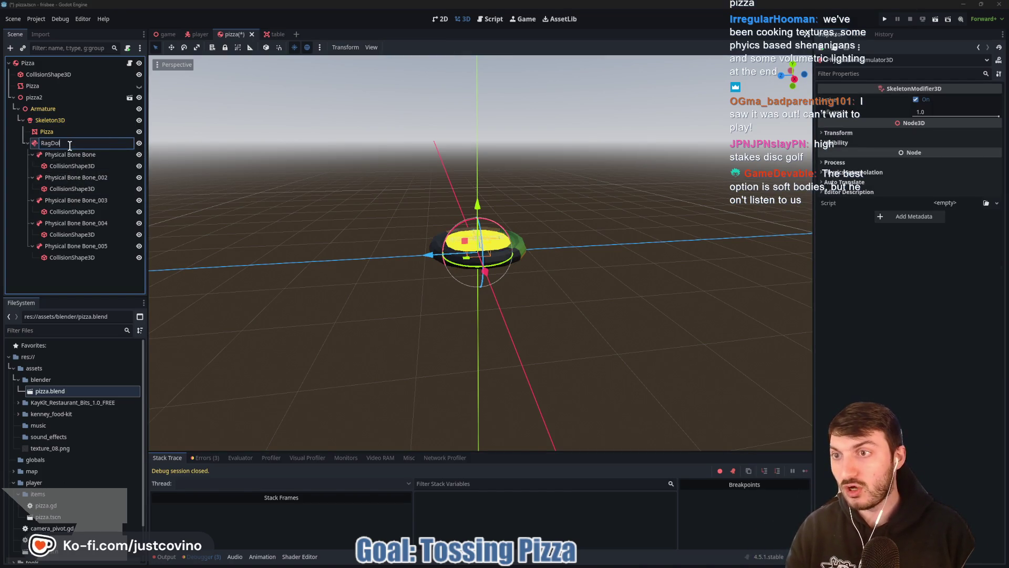
text(lSkeleton)
key(Return)
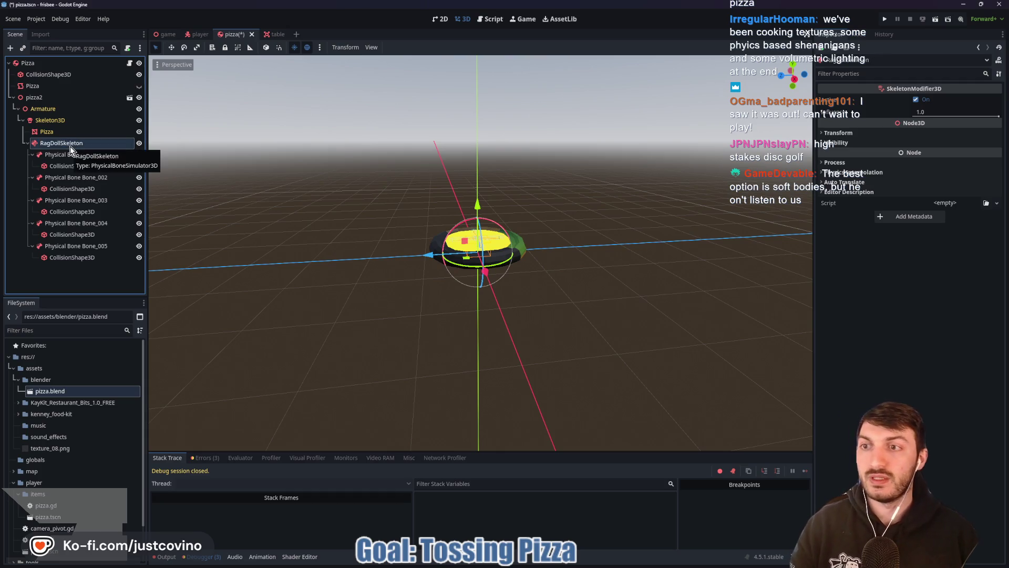
right_click(70, 147)
click(122, 378)
Step: Select all five physical bones and set their Joint Type to PinJoint
click(70, 155)
ctrl+click(76, 177)
ctrl+click(77, 200)
ctrl+click(73, 223)
ctrl+click(77, 246)
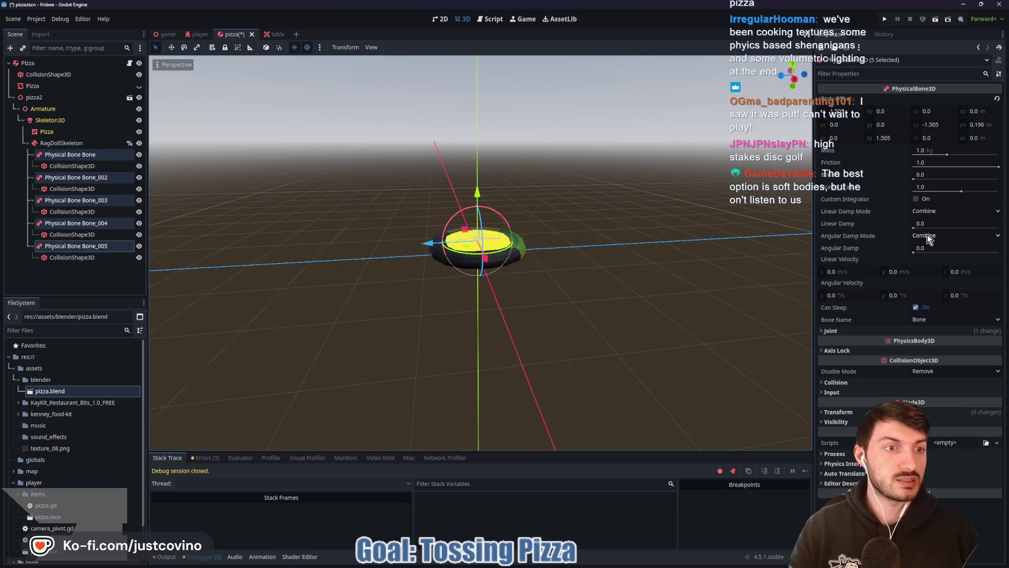
click(831, 331)
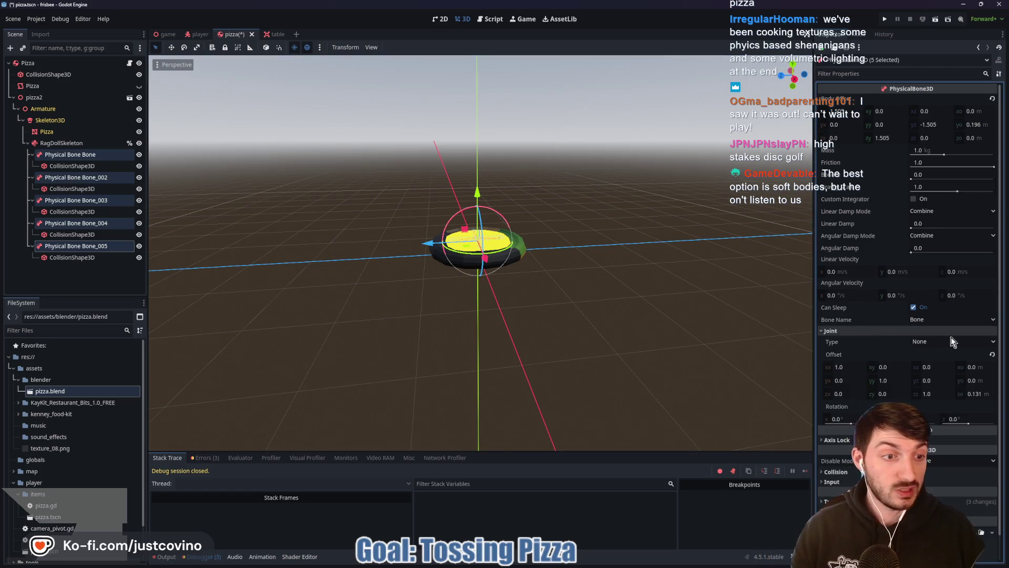
click(928, 342)
click(930, 364)
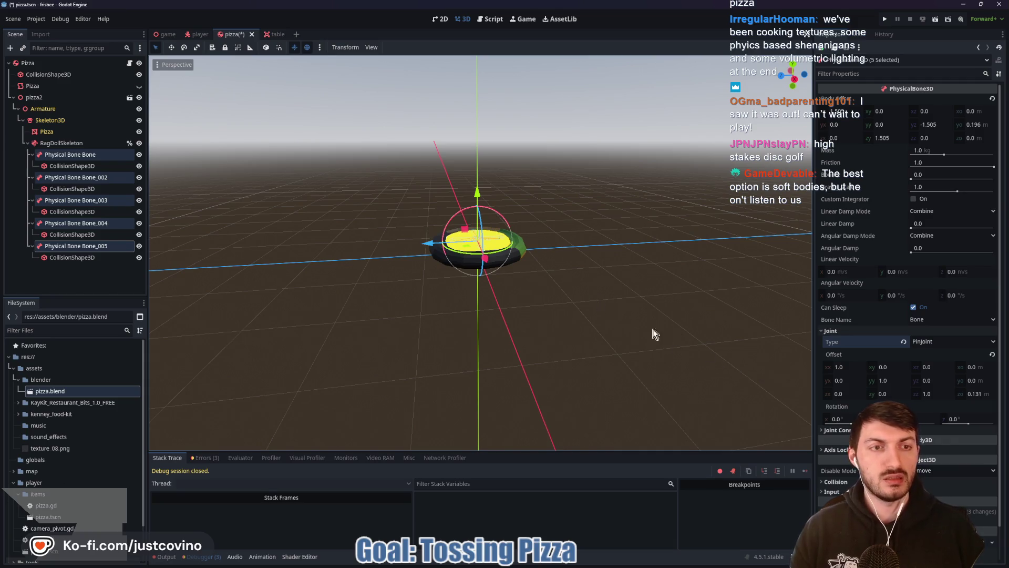
Step: Move the bones to collision layer 5 instead of 1, add mask layer 2, and save
click(835, 481)
scroll(845, 449, down, 3)
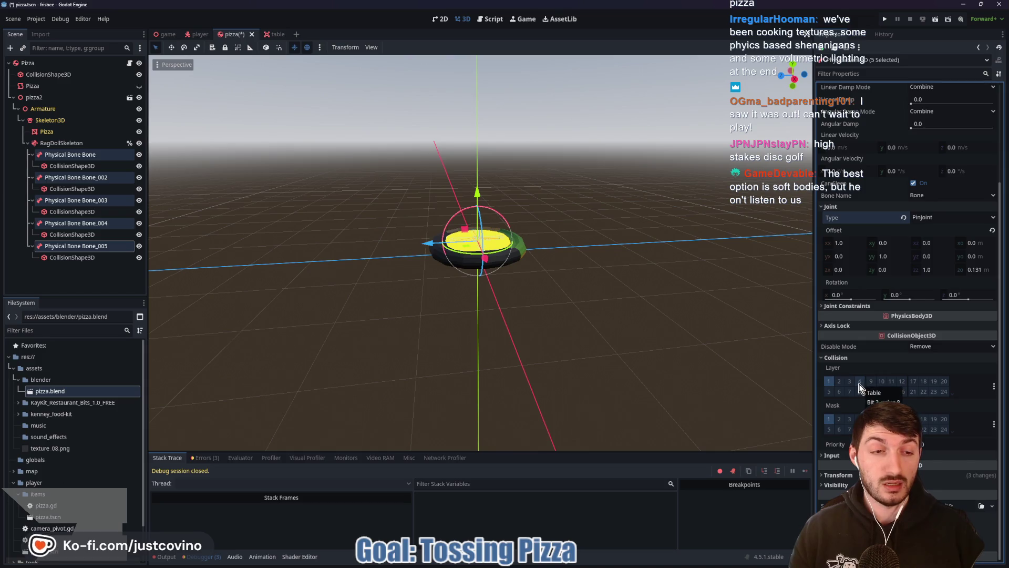
click(828, 391)
click(828, 381)
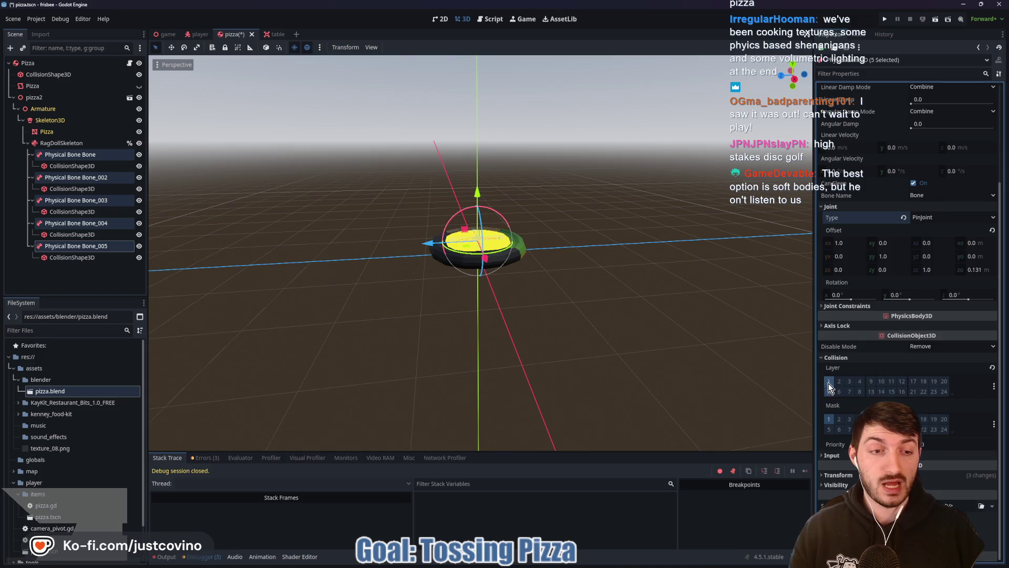
click(840, 419)
key(ctrl+s)
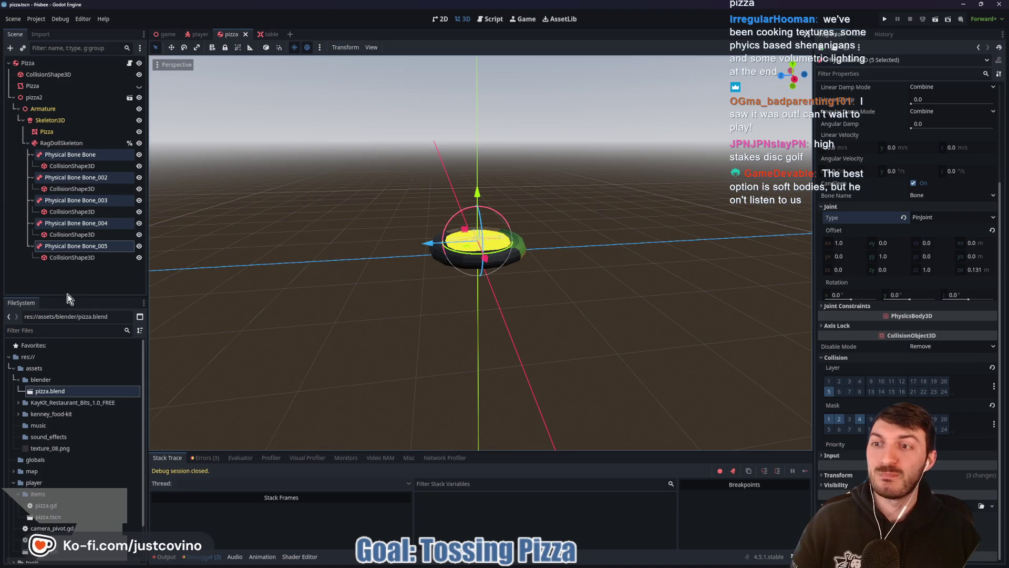
click(105, 286)
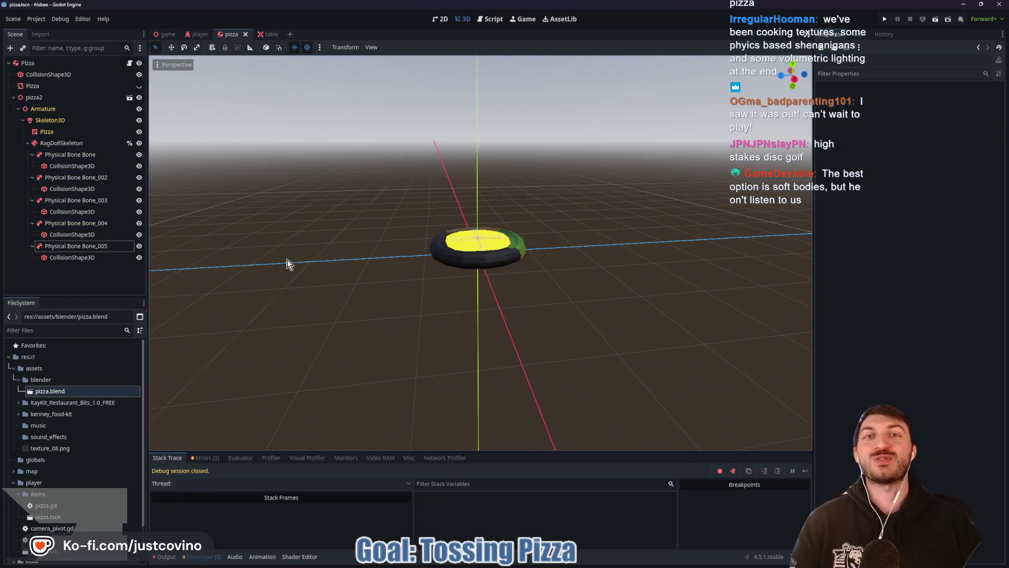
Step: Run the game with F5, throw one pizza onto the floor and drop another on the table
click(167, 34)
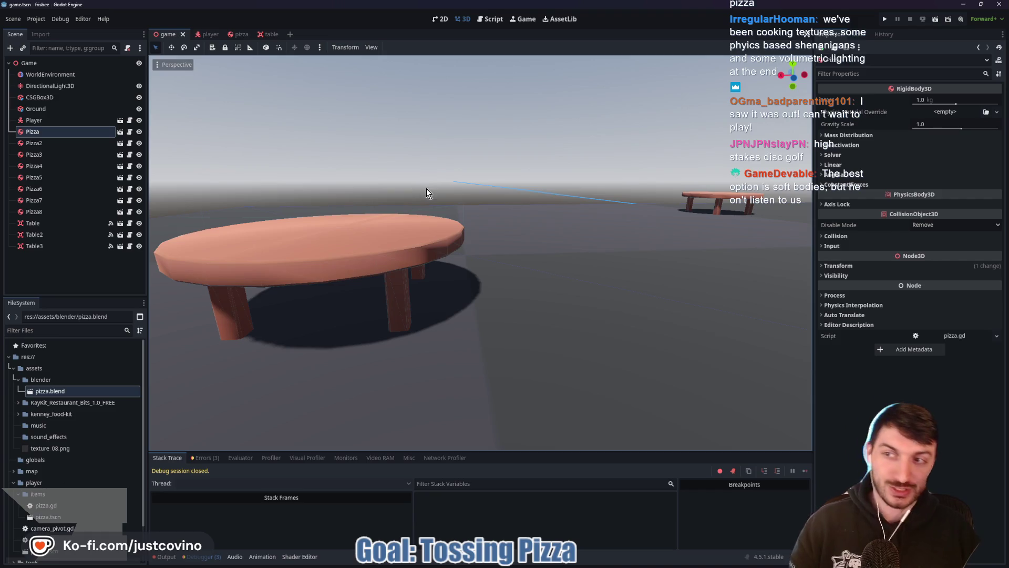
key(F5)
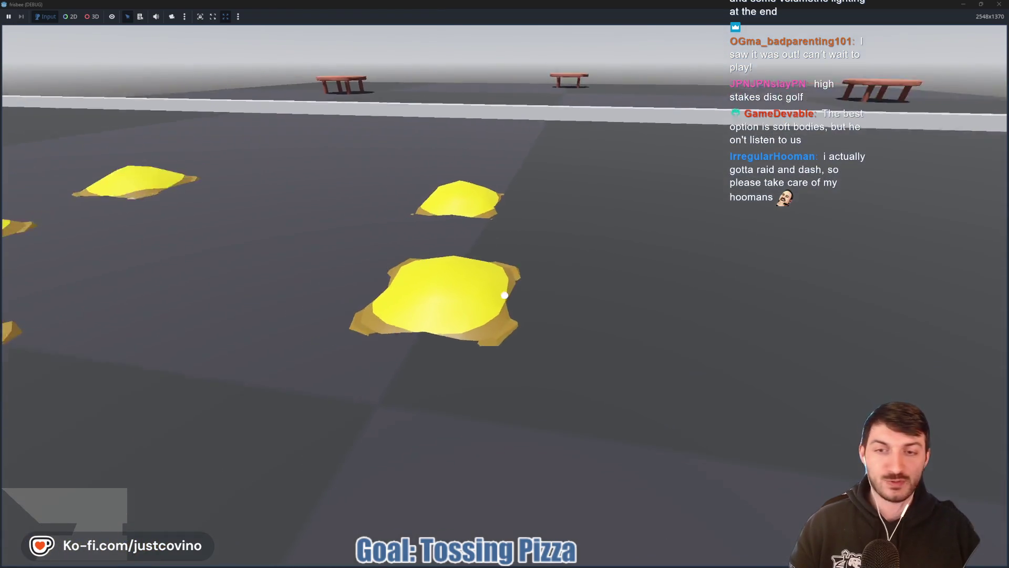
click(504, 295)
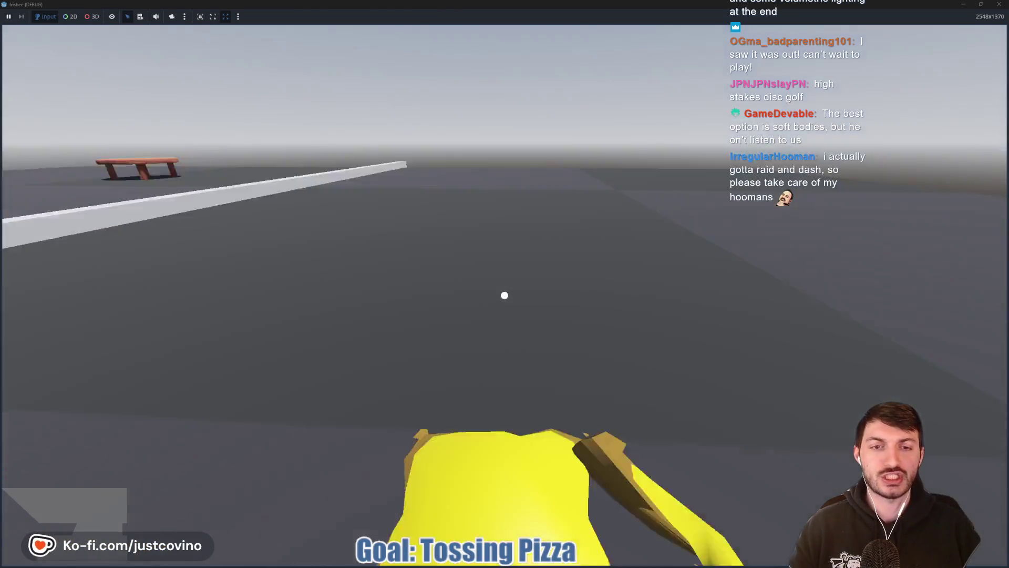
click(504, 295)
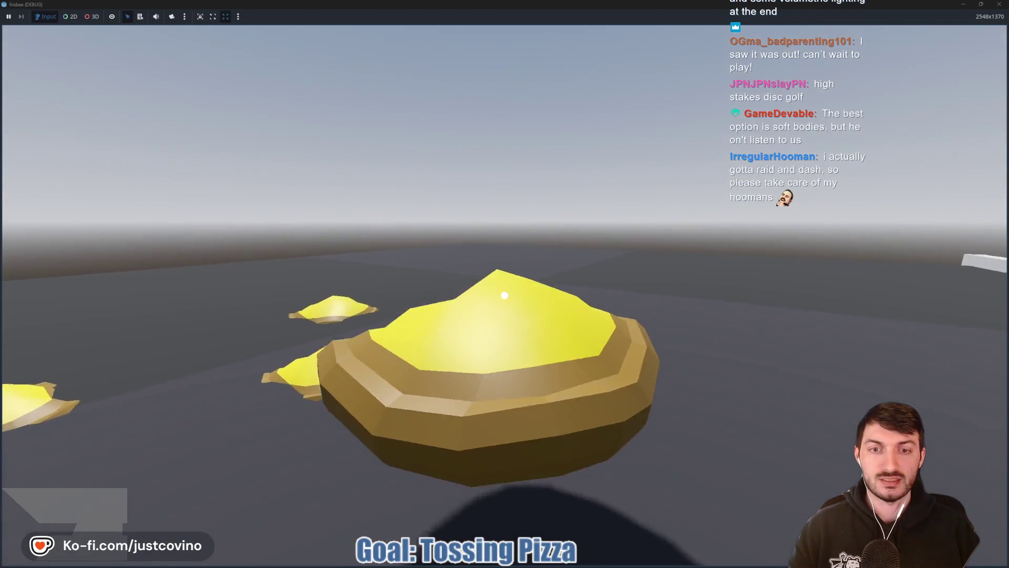
click(505, 295)
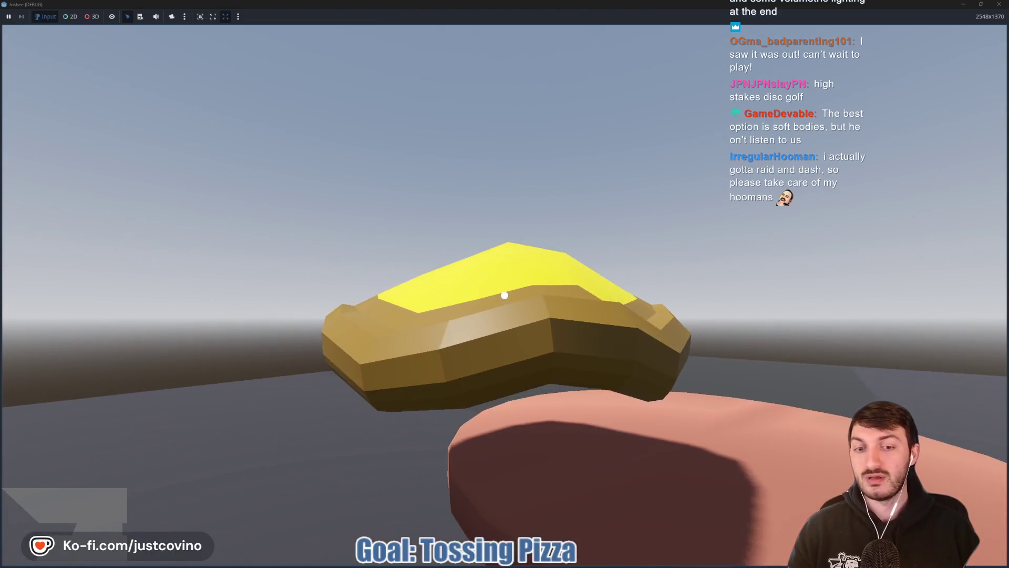
click(505, 295)
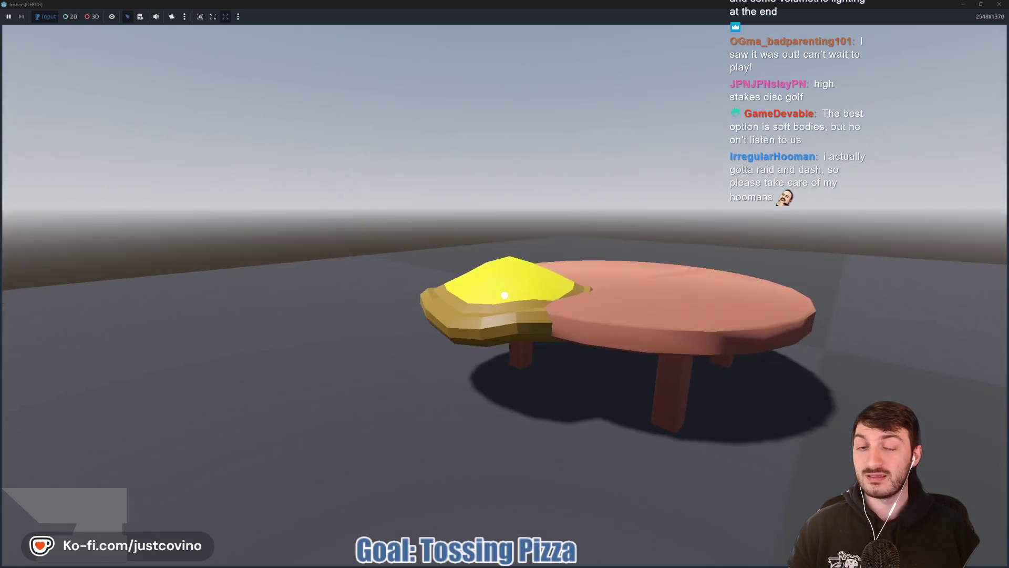
Step: Toss the pizza high, regrab it from the table, drop it back, and stop with F8
click(504, 294)
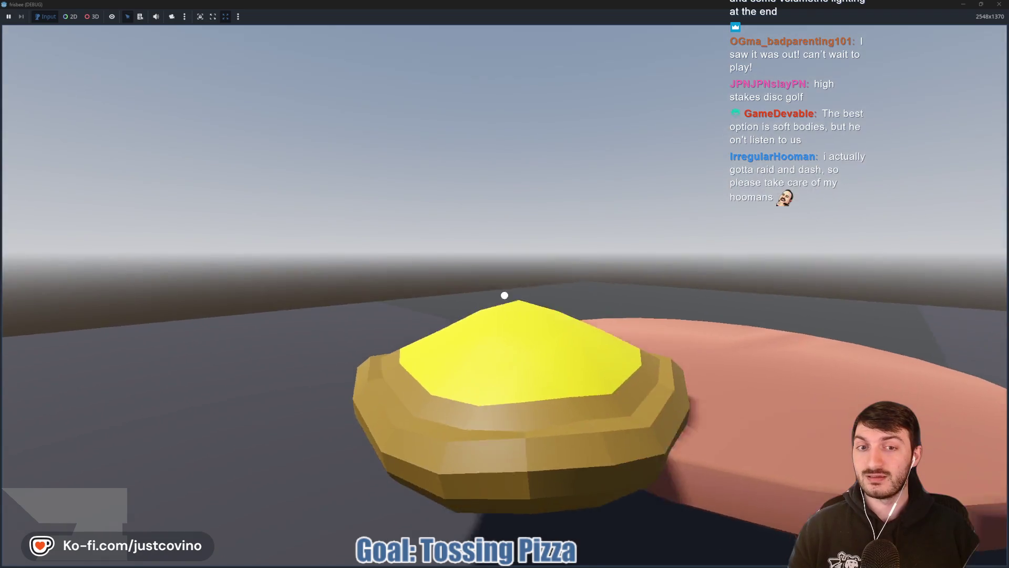
click(505, 294)
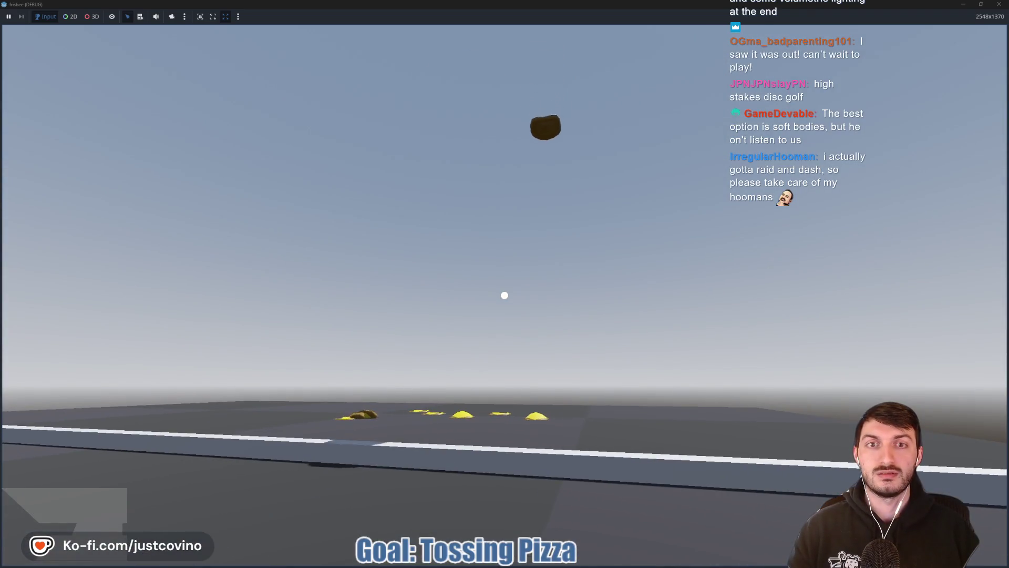
key(w)
key(w)
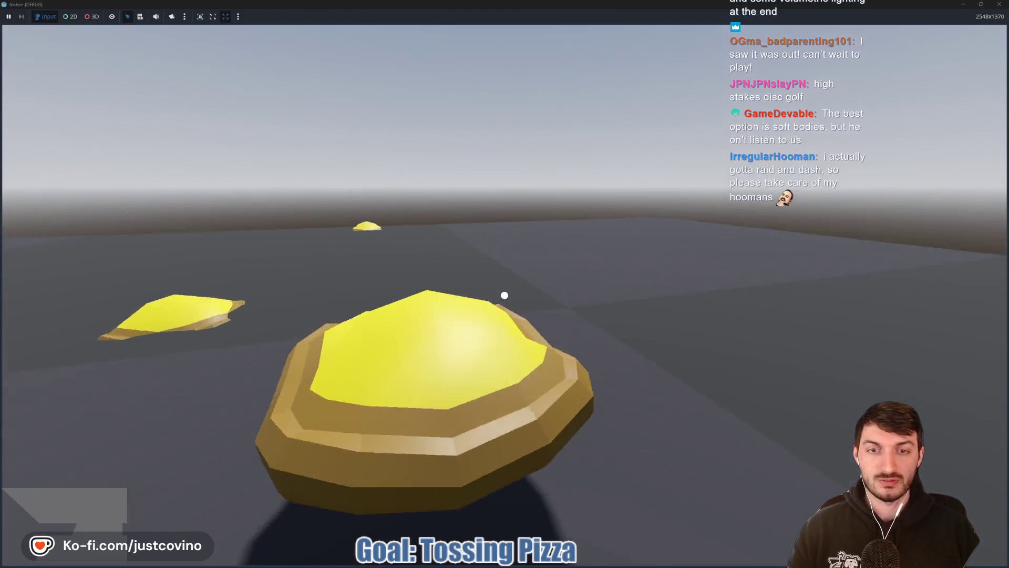
click(505, 295)
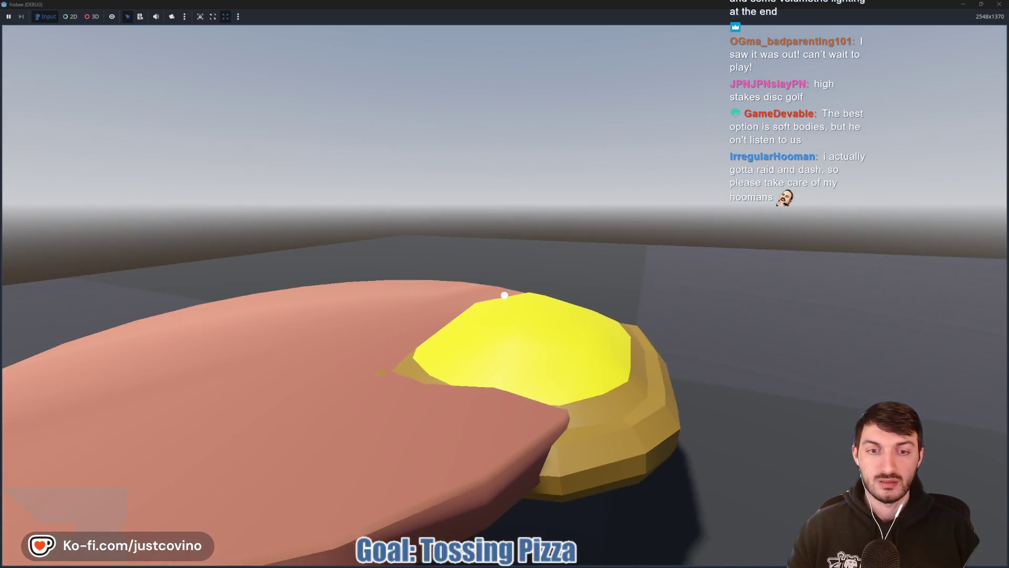
click(504, 296)
key(F8)
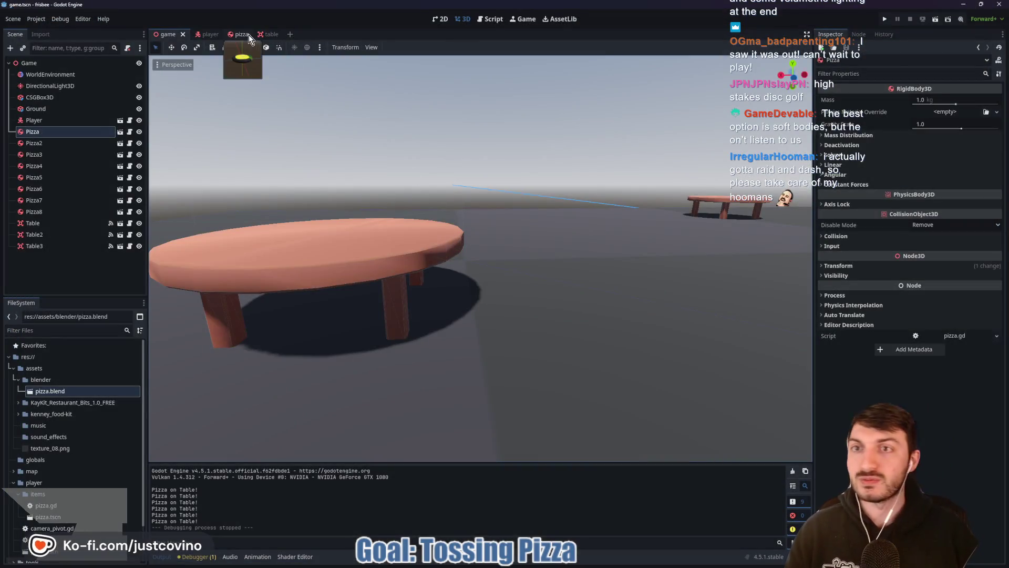
Step: Point rag_doll at %RagDollSkeleton on line 4 of the pizza script and save it
click(248, 35)
click(129, 63)
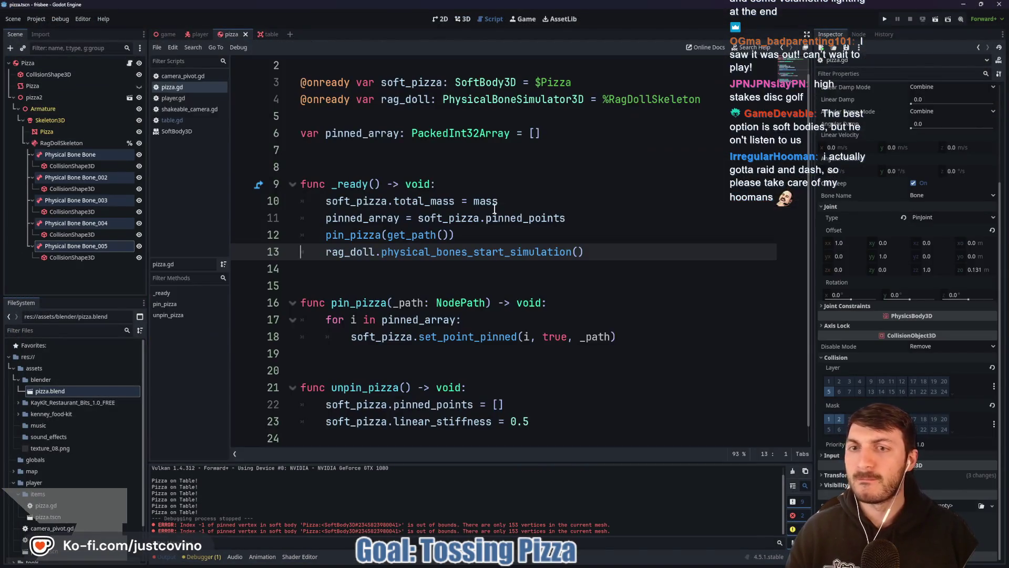
click(702, 99)
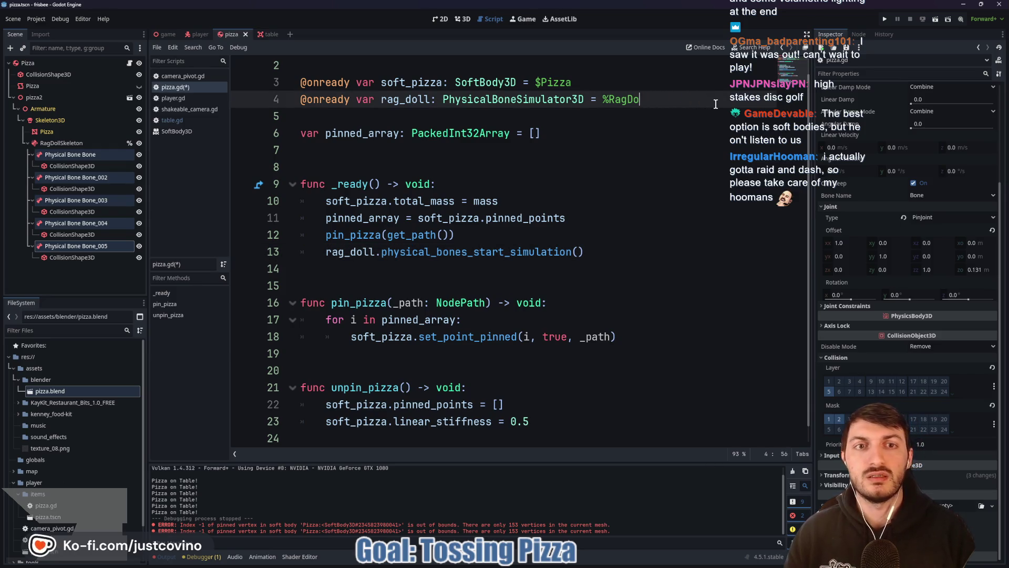
key(Return)
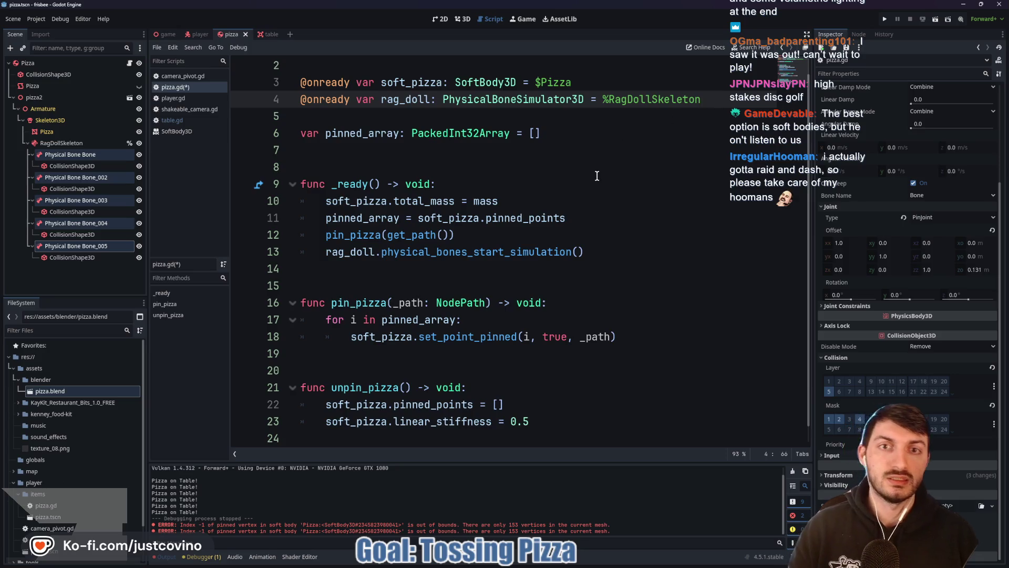
click(597, 176)
key(ctrl+s)
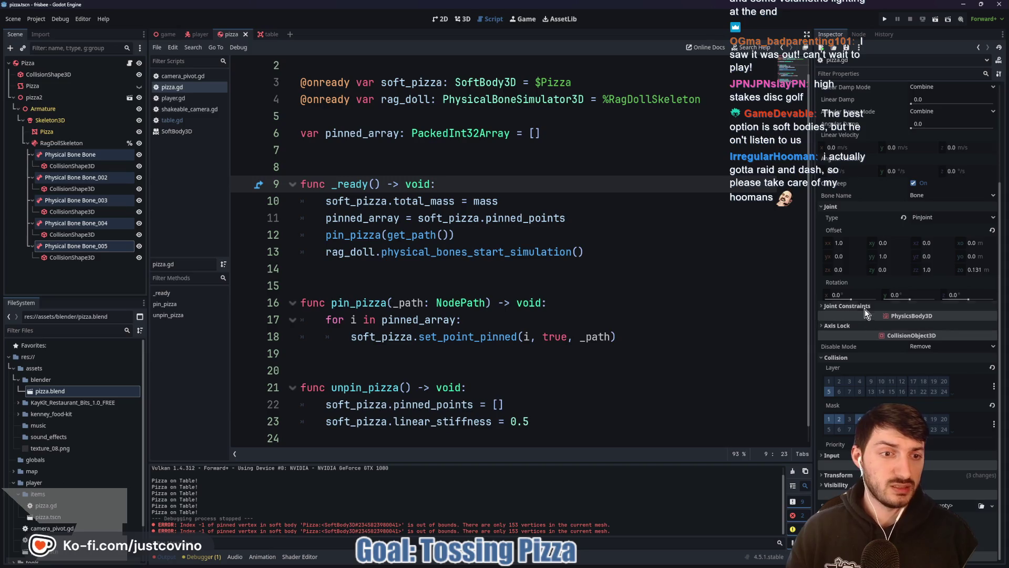
Step: Change the pizza bones' joint type from PinJoint to ConeJoint and relaunch the game
click(944, 218)
click(932, 251)
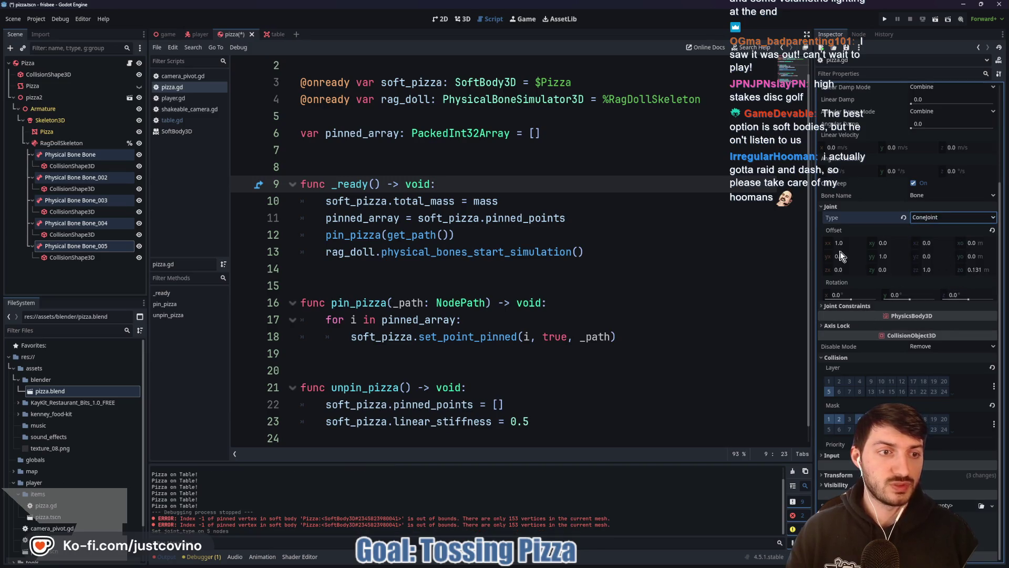
click(578, 252)
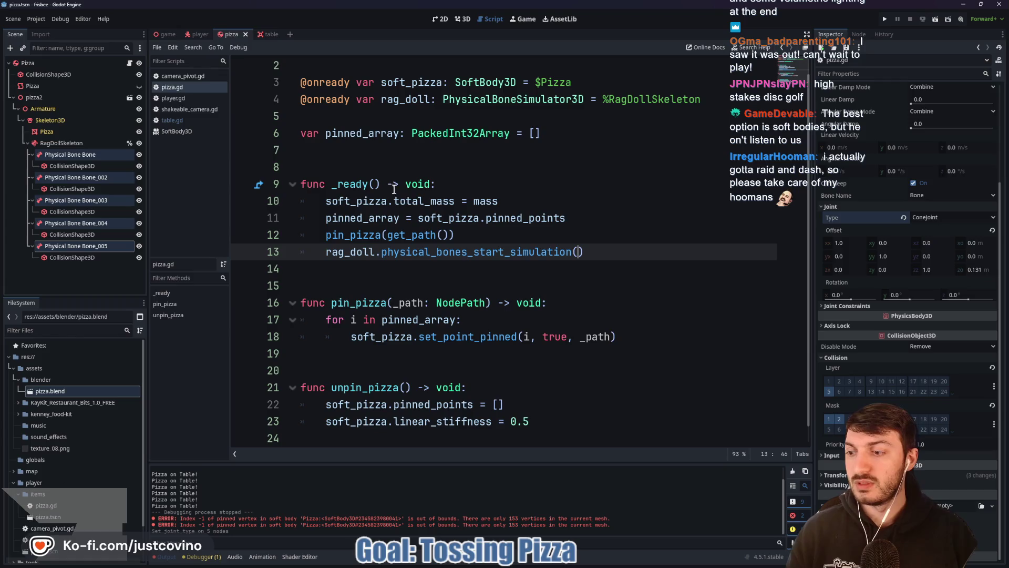
click(164, 35)
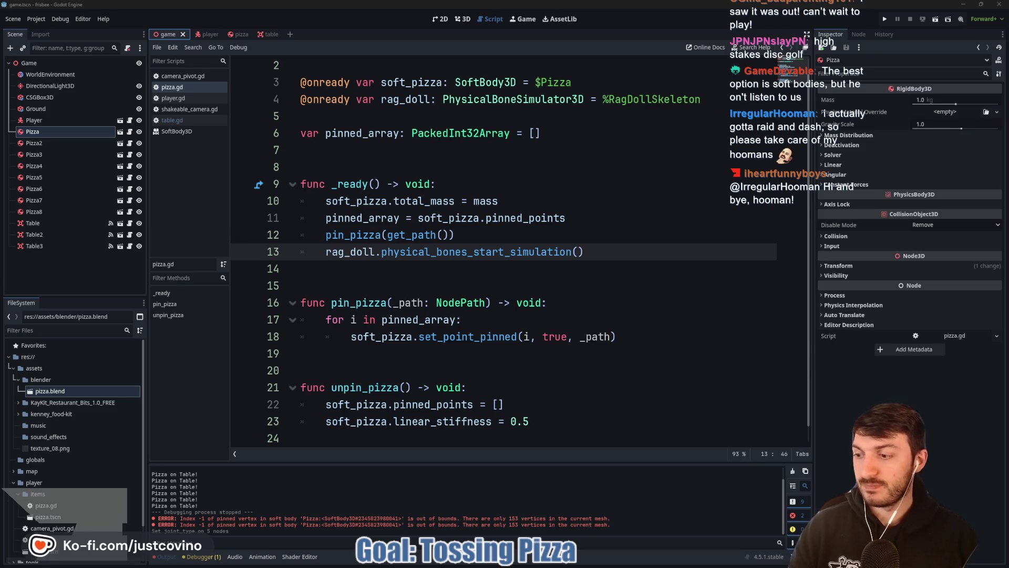
click(474, 284)
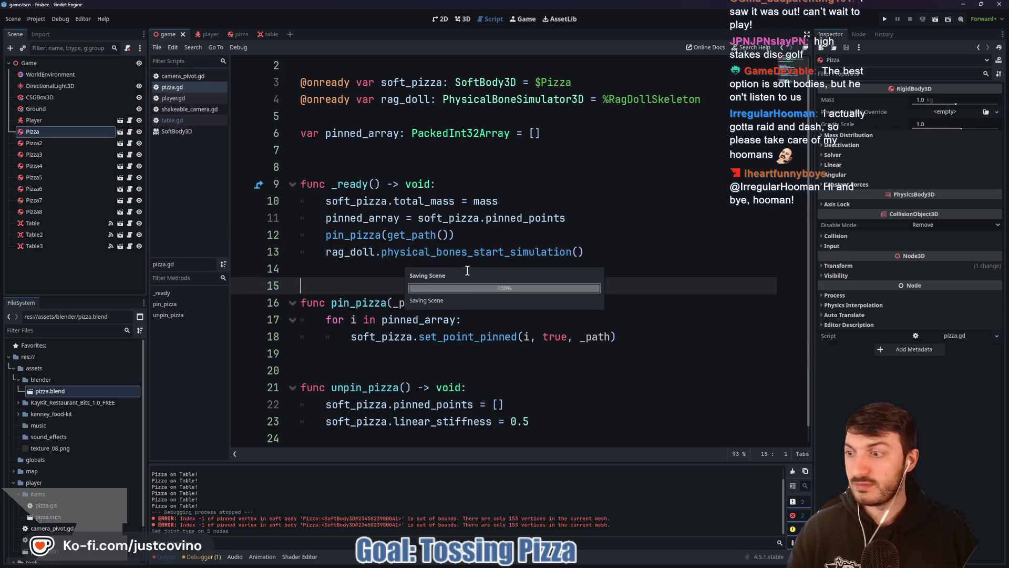
key(F5)
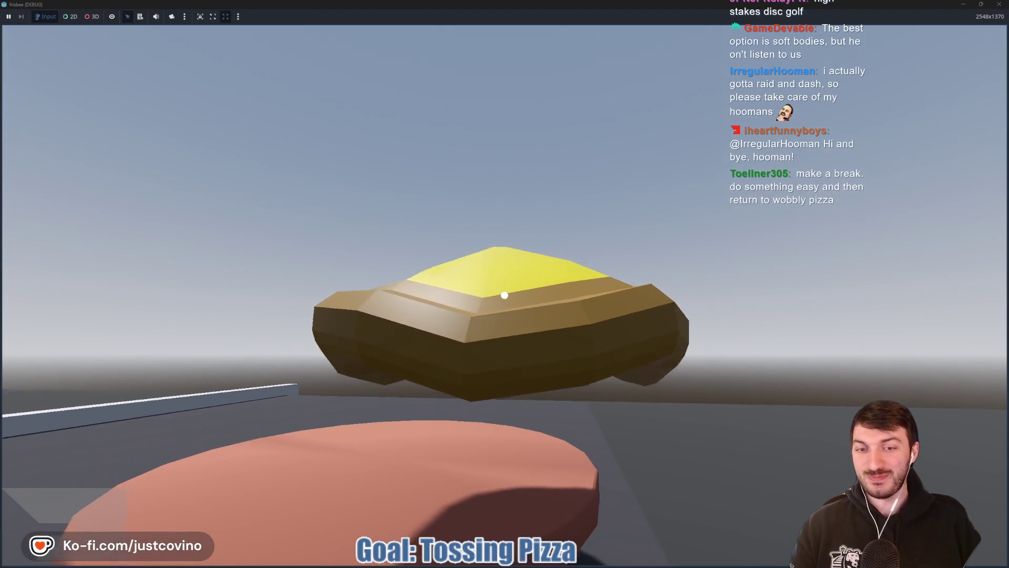
key(s)
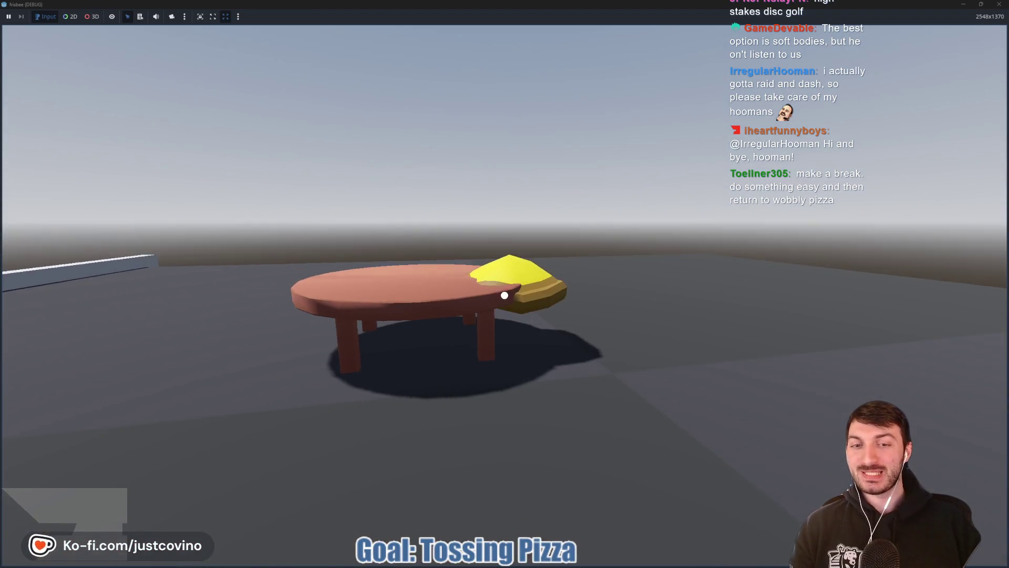
key(w)
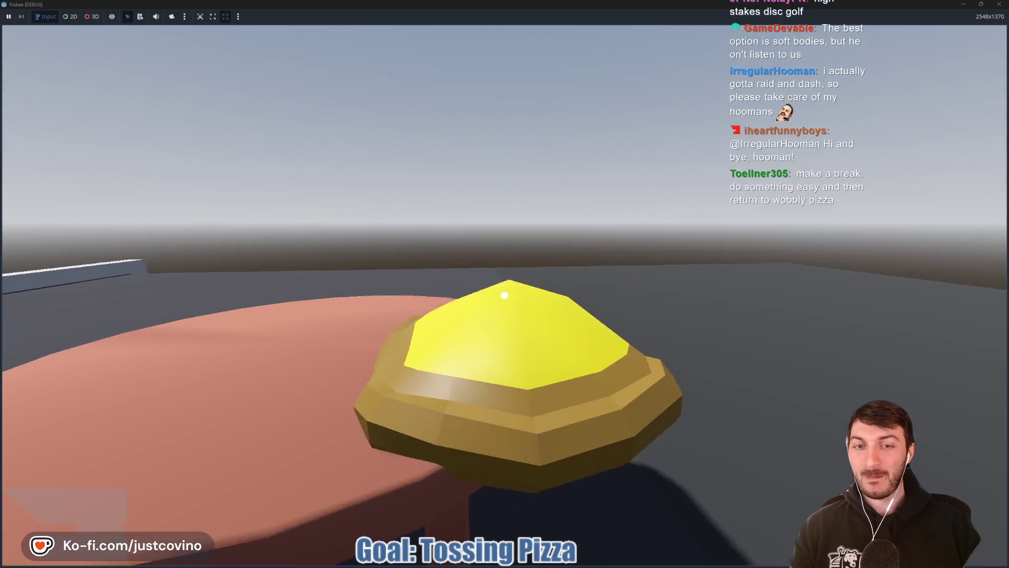
click(504, 295)
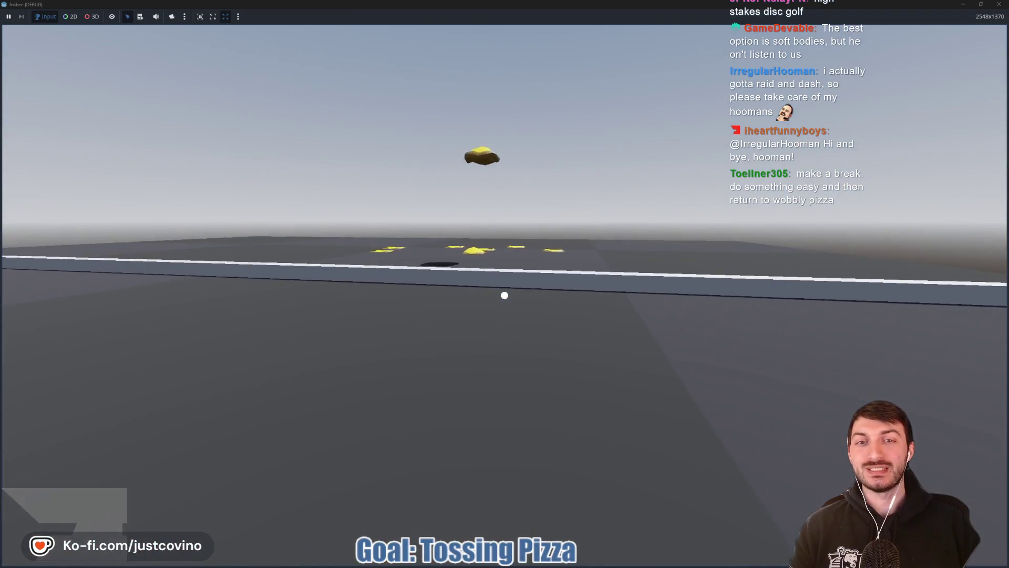
key(w)
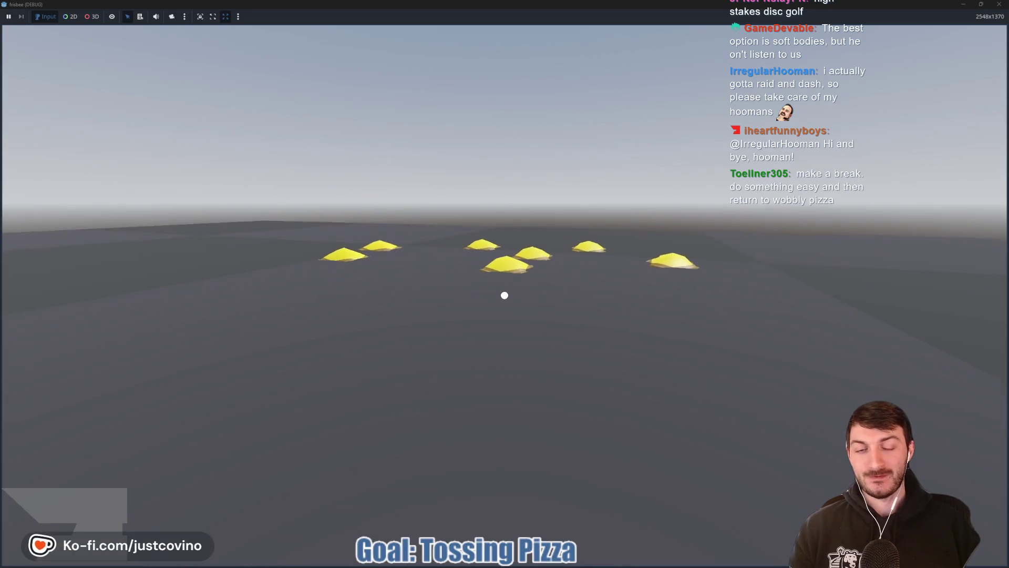
key(w)
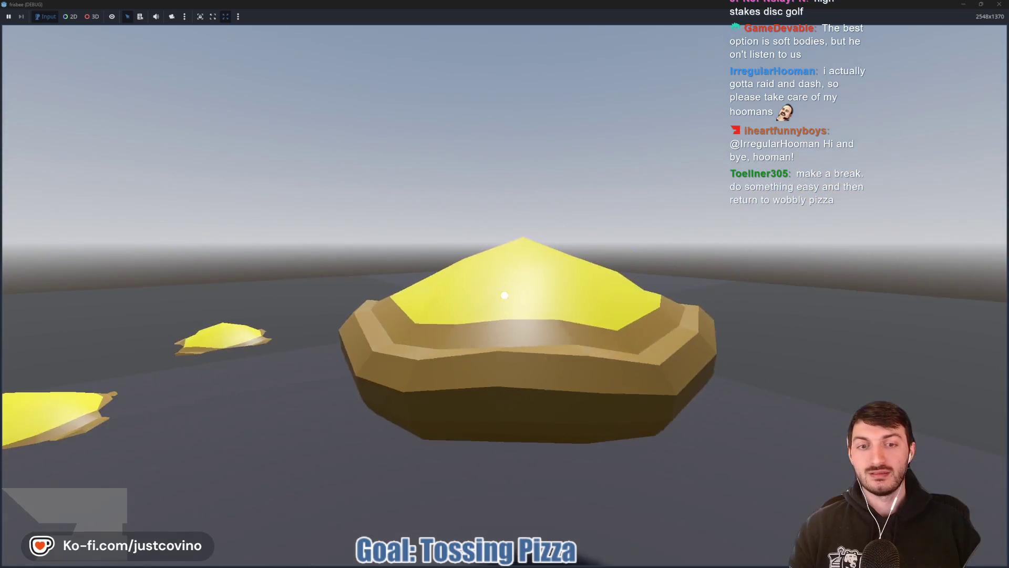
click(504, 295)
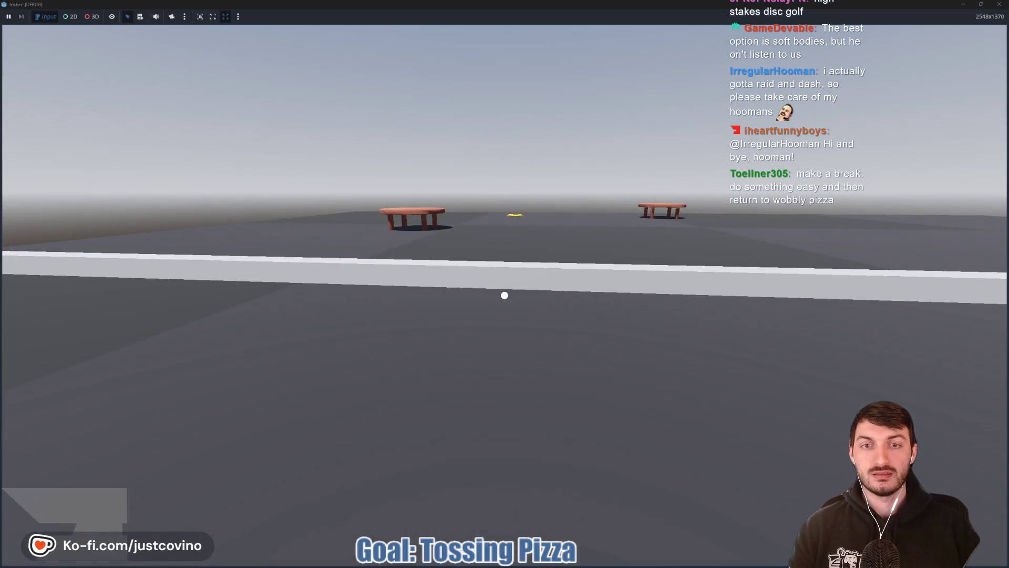
key(r)
key(w)
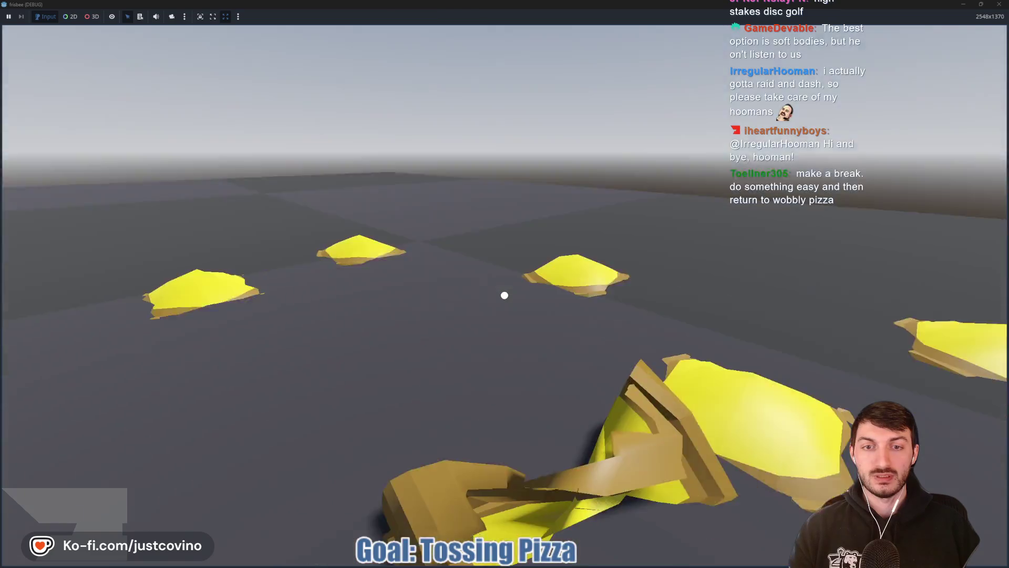
key(r)
key(w)
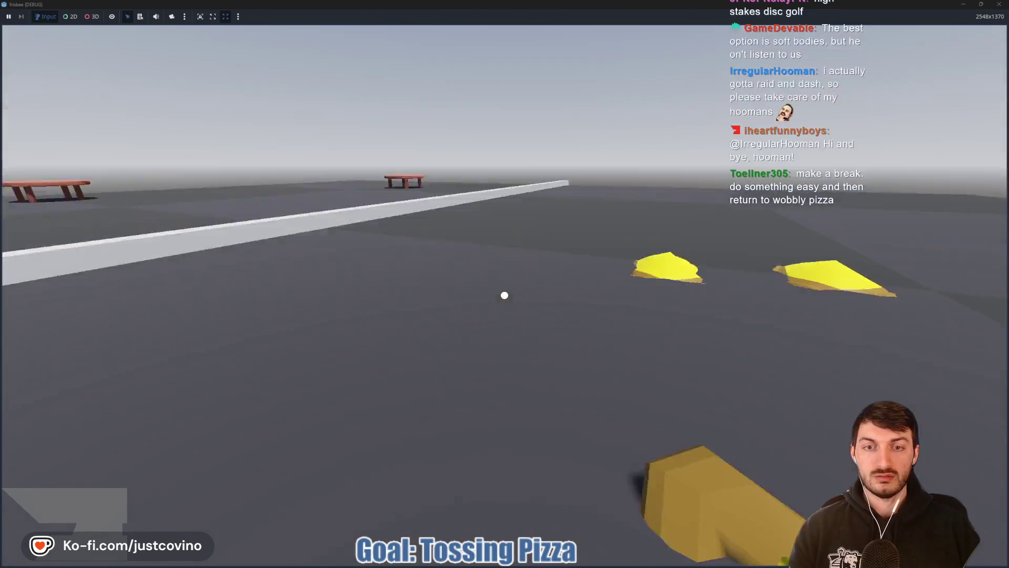
key(r)
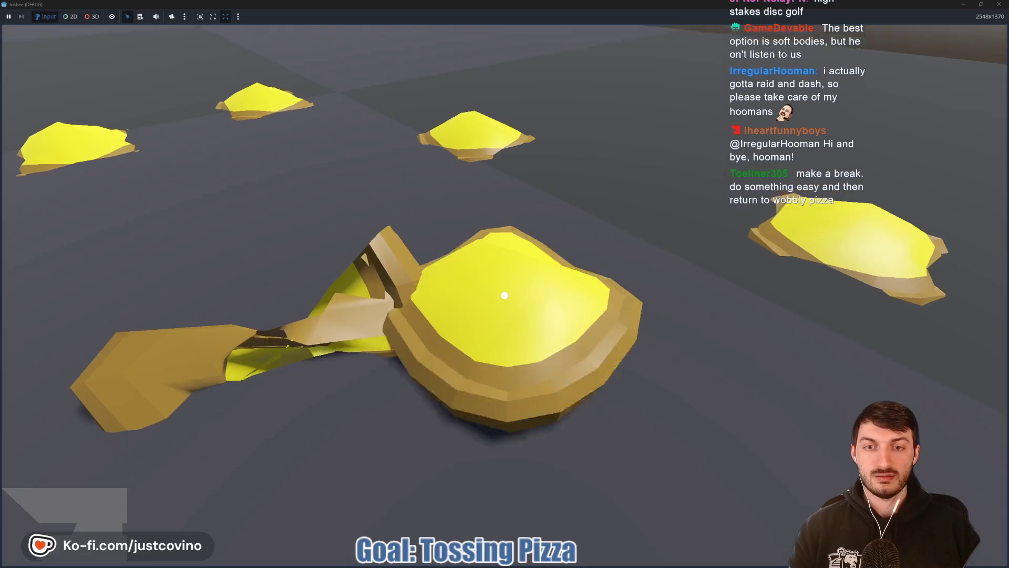
key(r)
key(r)
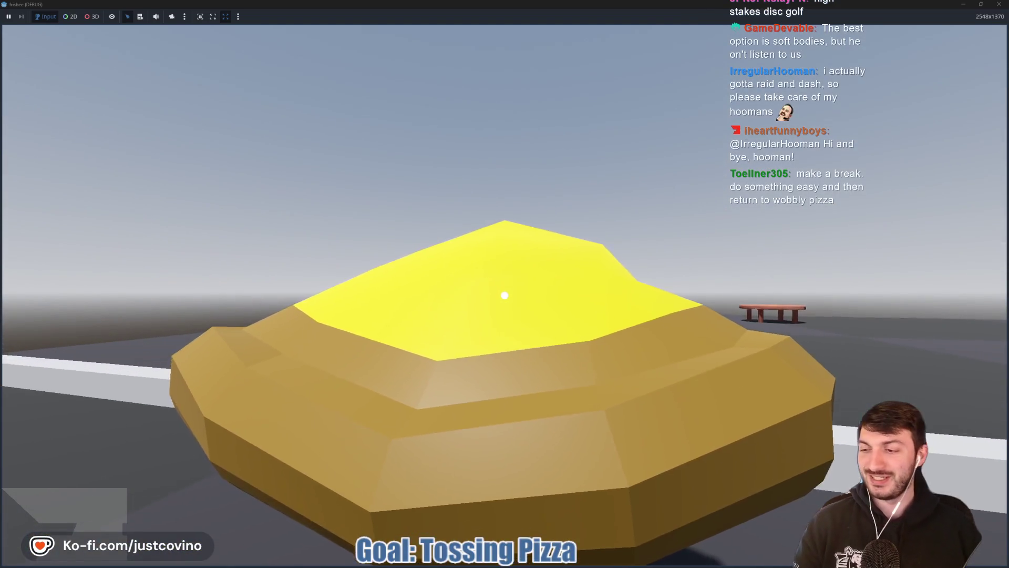
key(r)
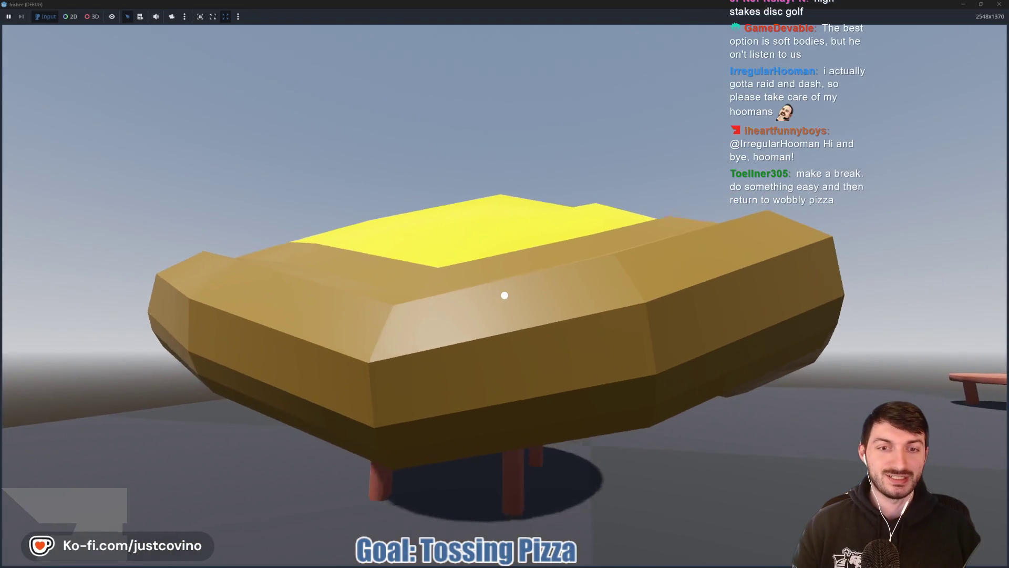
click(504, 295)
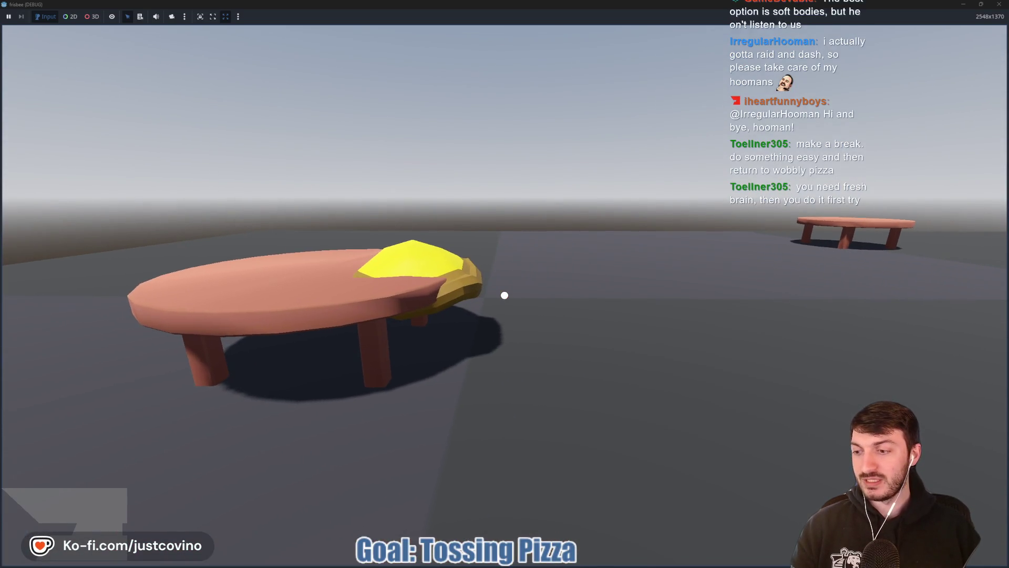
key(w)
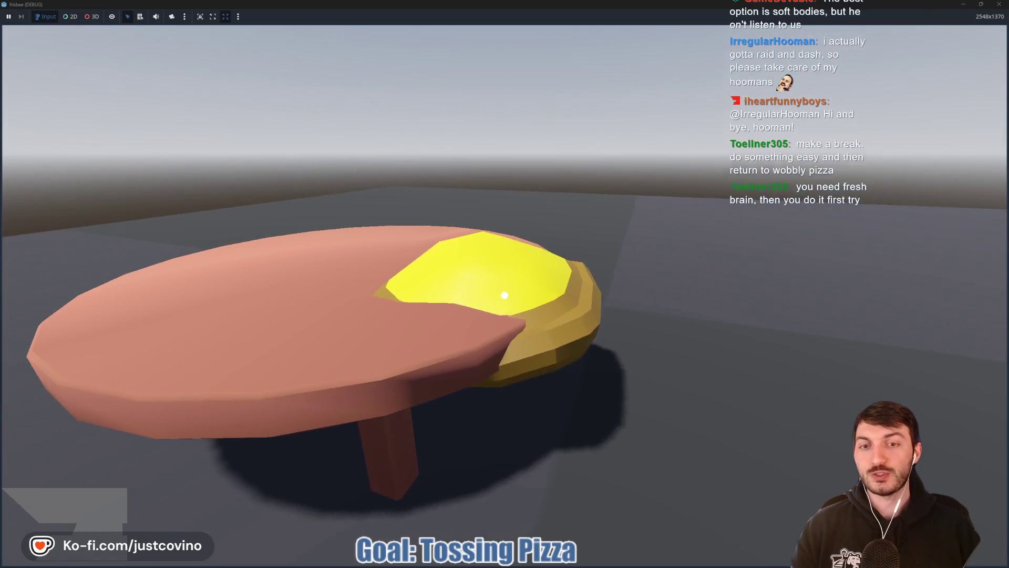
click(504, 294)
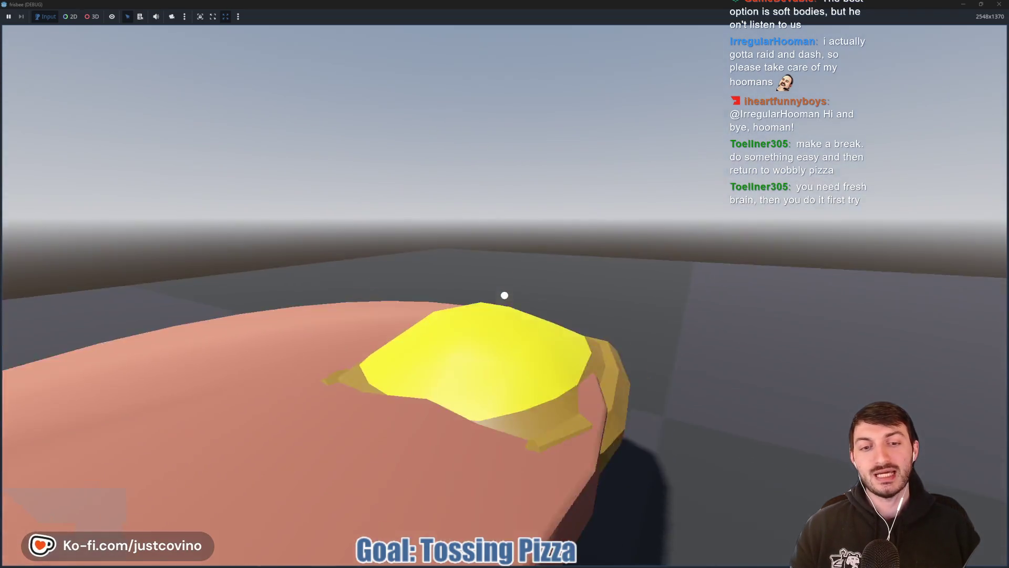
key(F8)
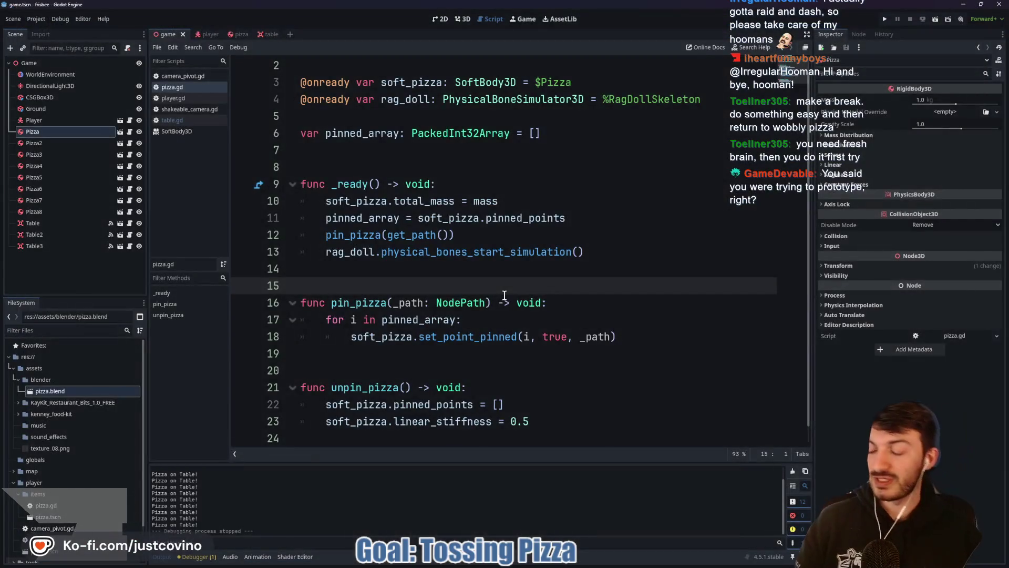
click(540, 300)
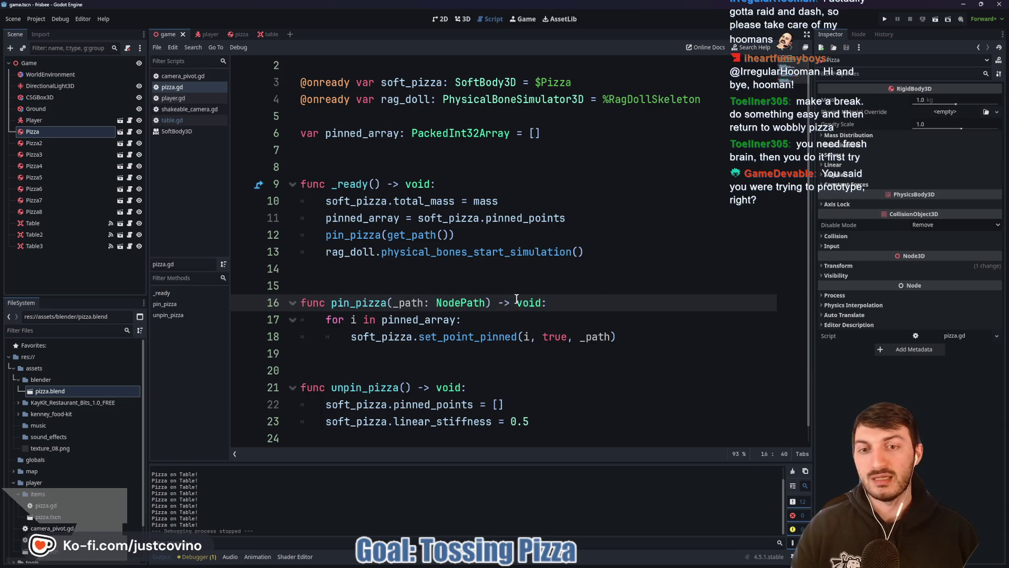
click(457, 284)
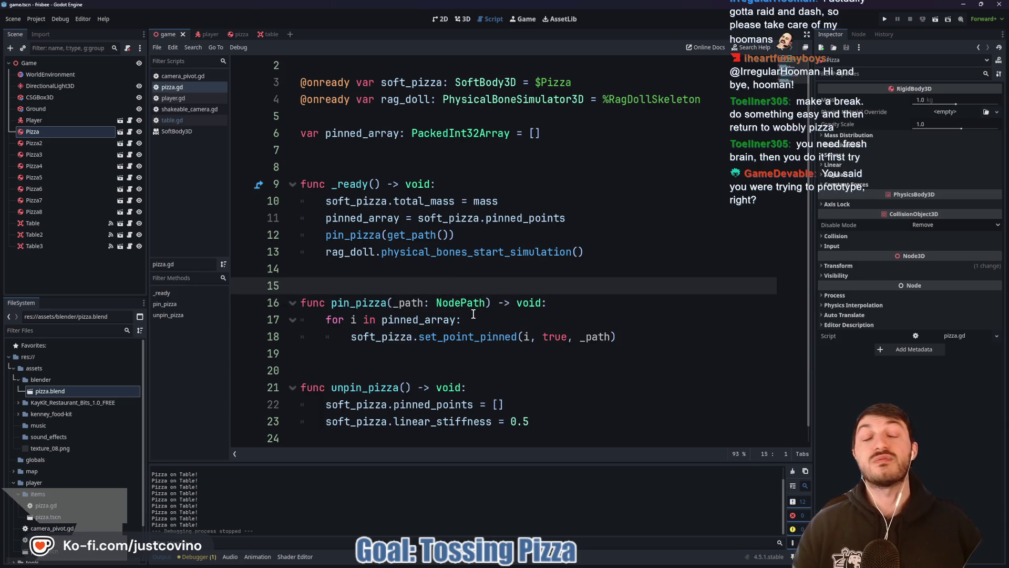
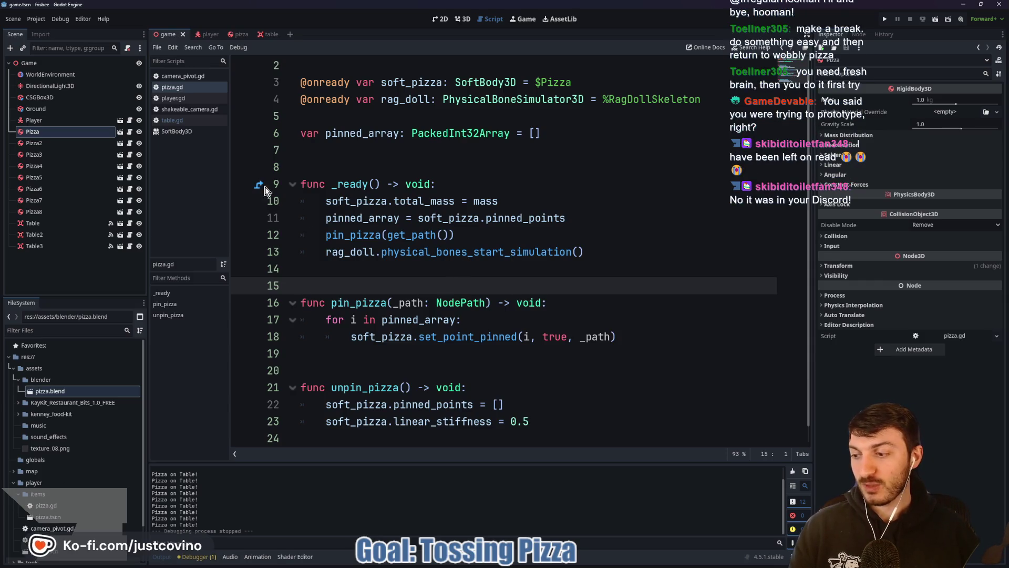
Step: Review lines 8 and 14 of pizza.gd, then switch to the pizza scene
click(462, 169)
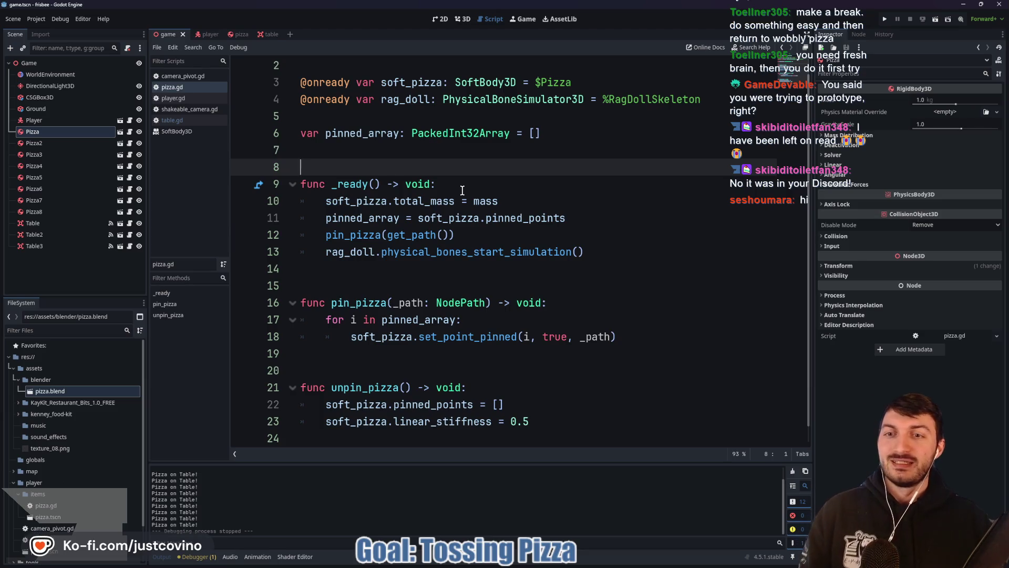
click(387, 267)
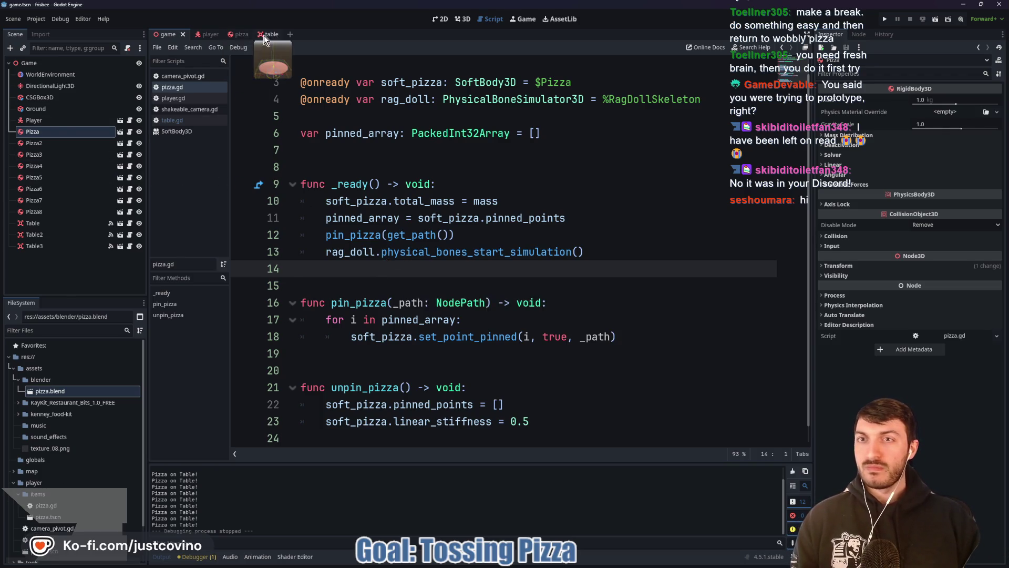
click(235, 35)
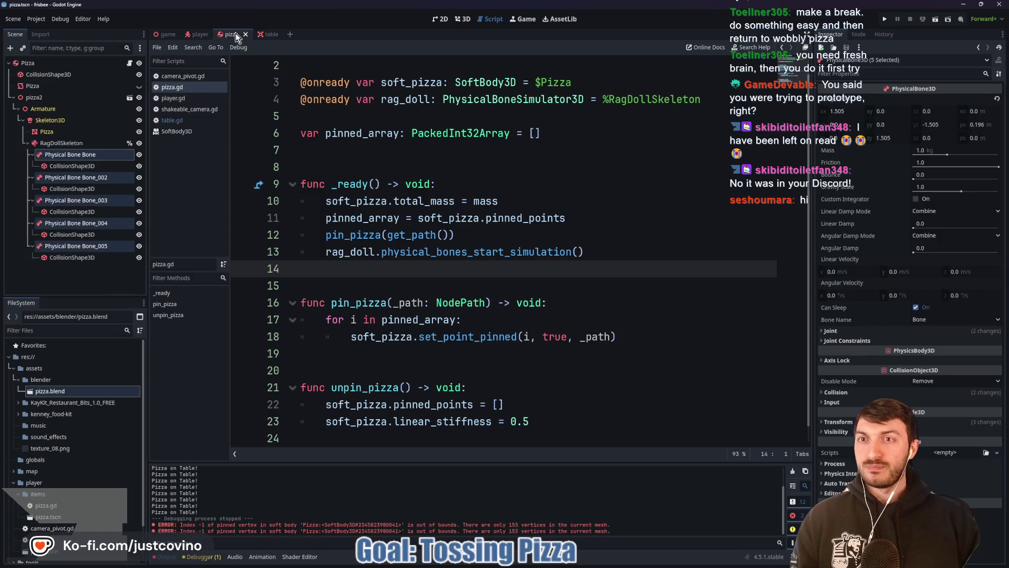
Step: In the 3D view, select the Pizza mesh and inspect its Cheese surface material
click(464, 21)
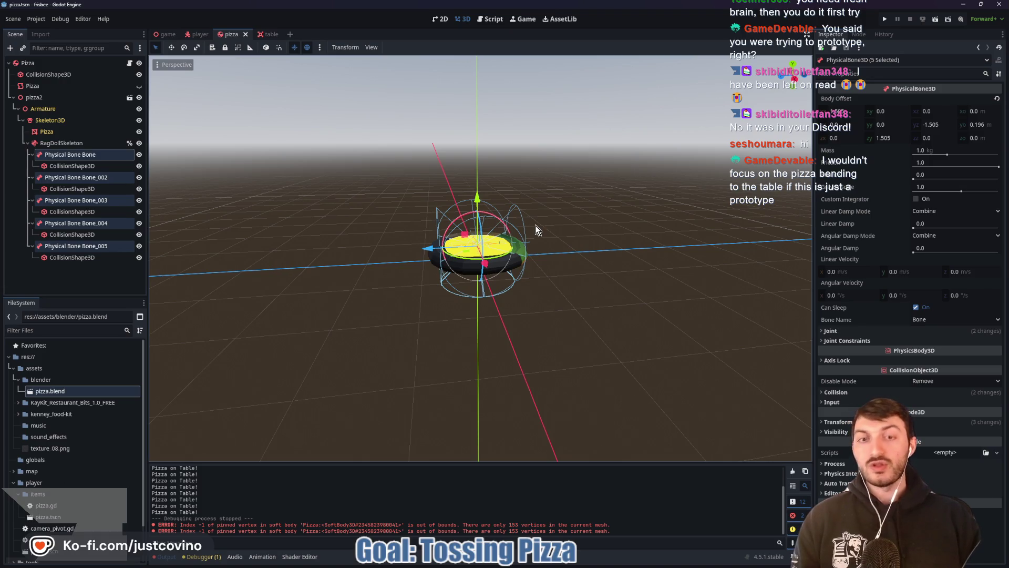
click(84, 131)
click(967, 107)
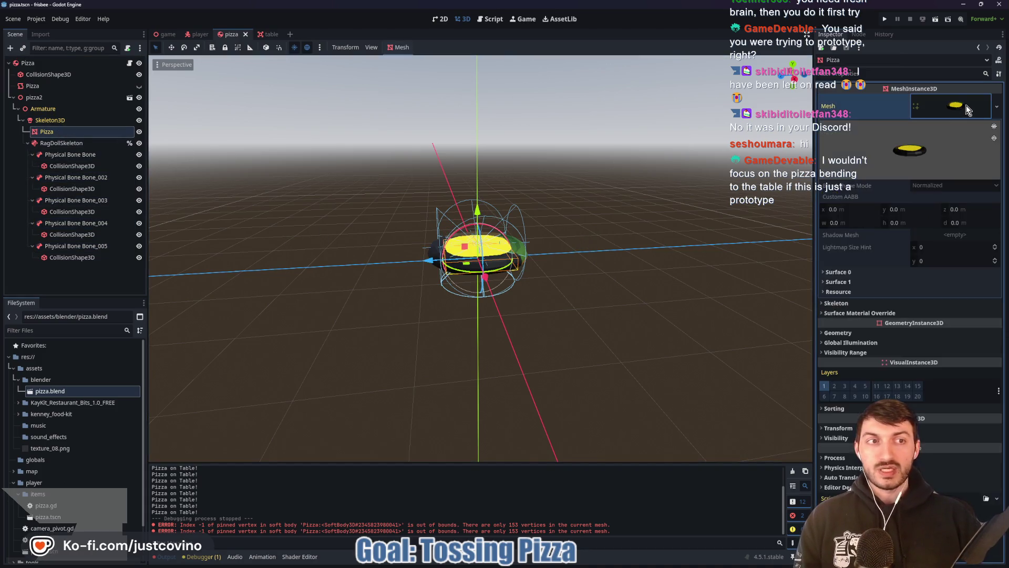
click(839, 282)
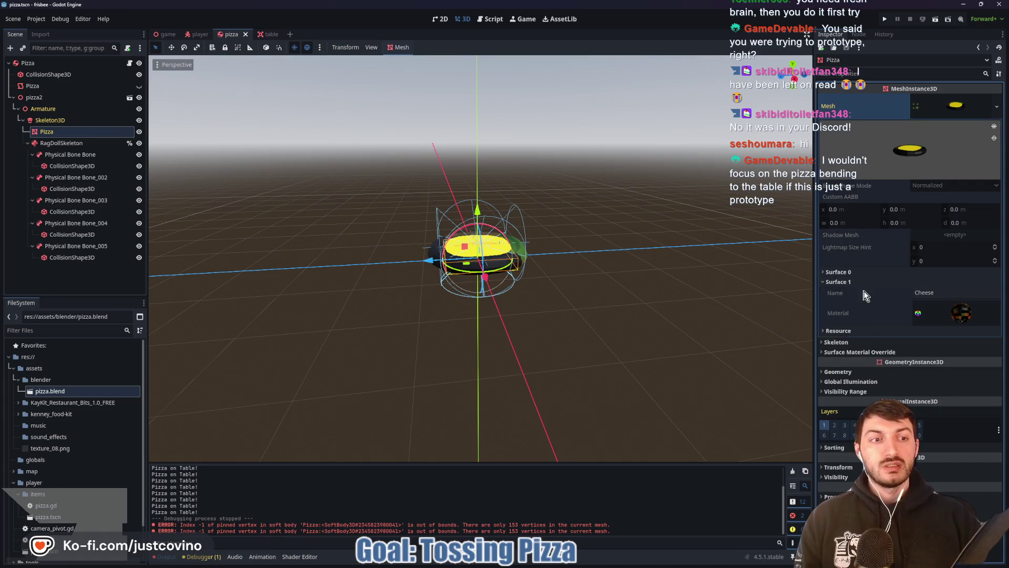
click(954, 312)
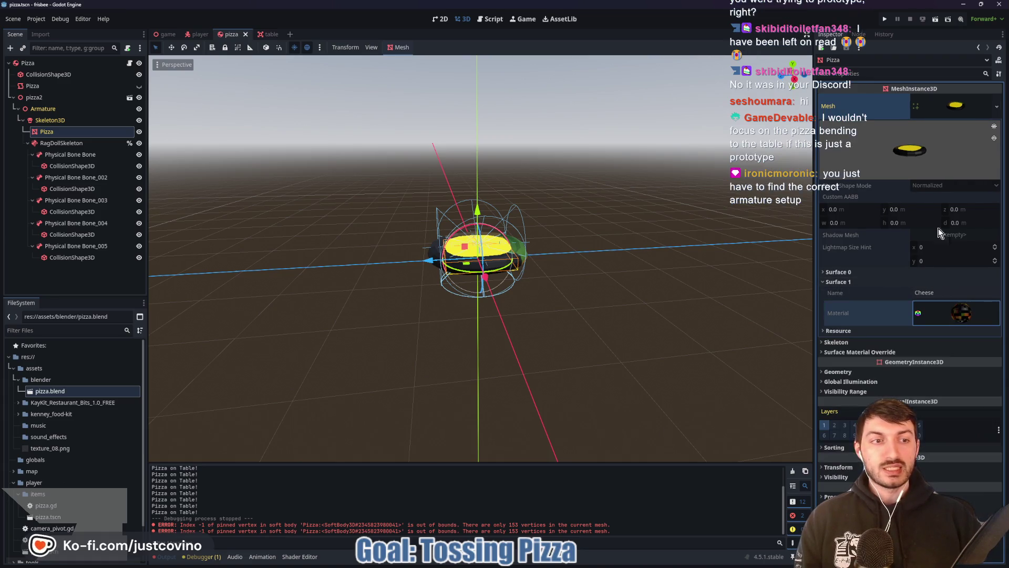
click(952, 107)
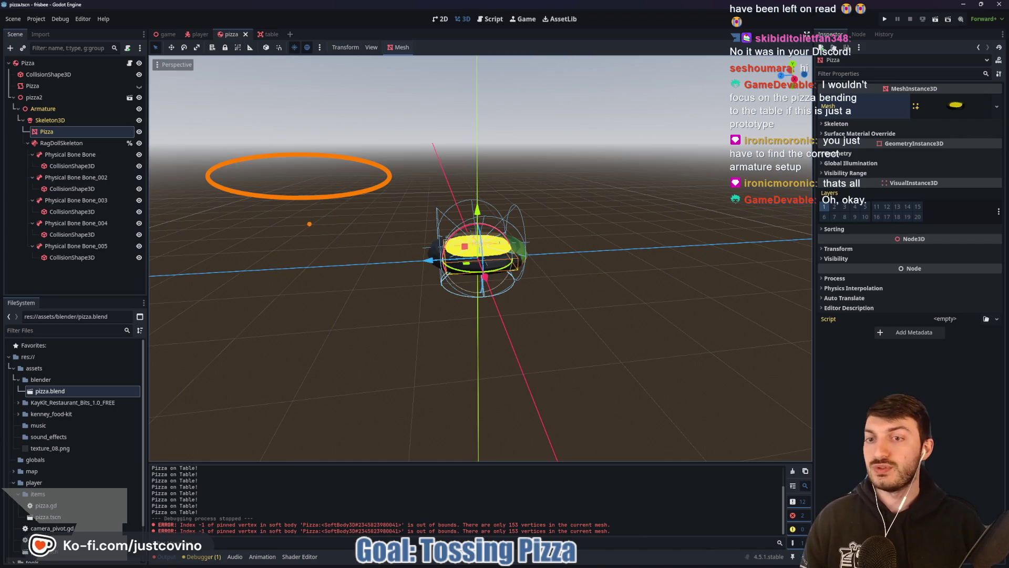
Step: Sketch an explanatory mark over the view, clear it, and return to the game scene
drag(356, 141, 407, 223)
key(Escape)
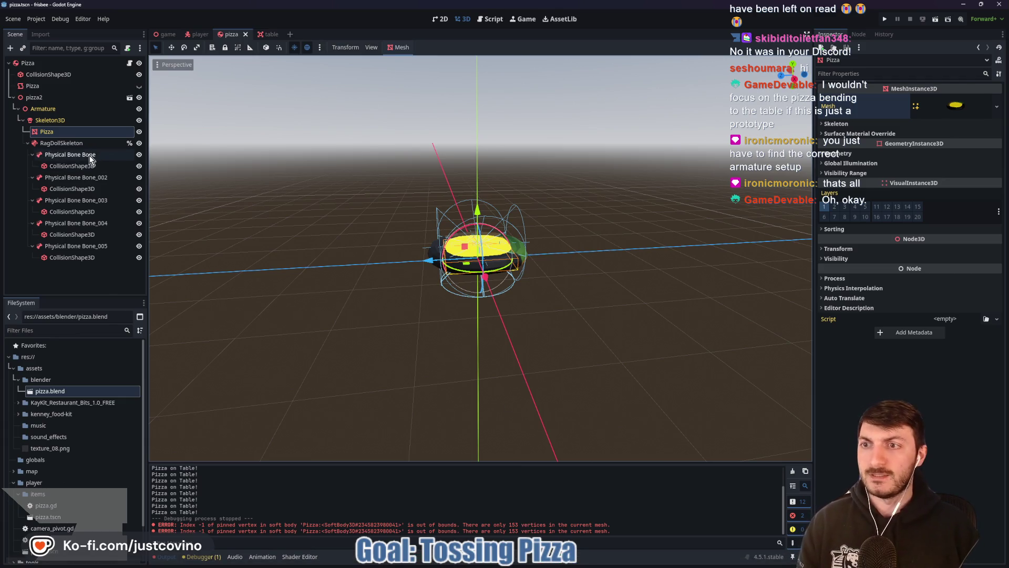
click(162, 34)
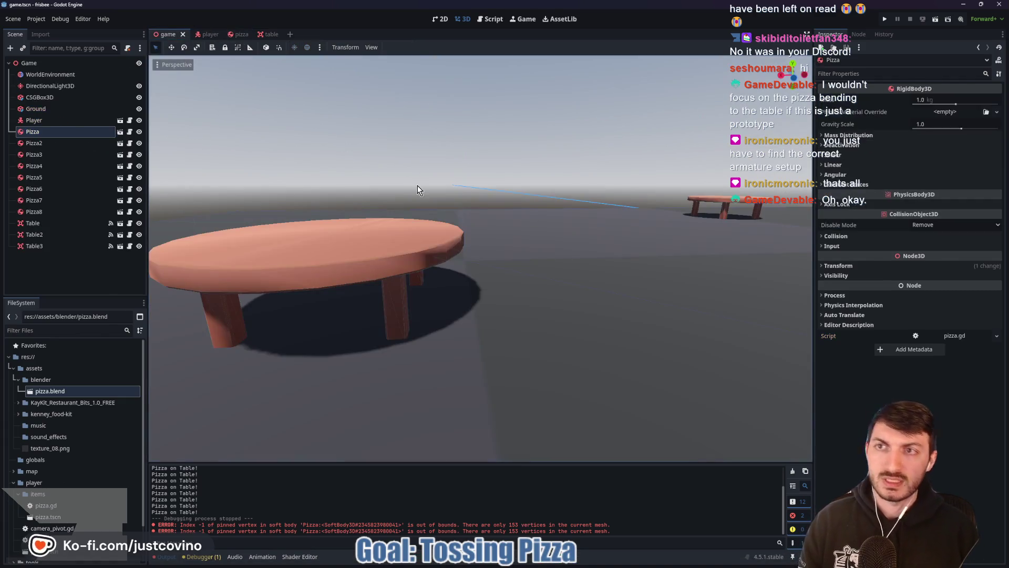
key(F5)
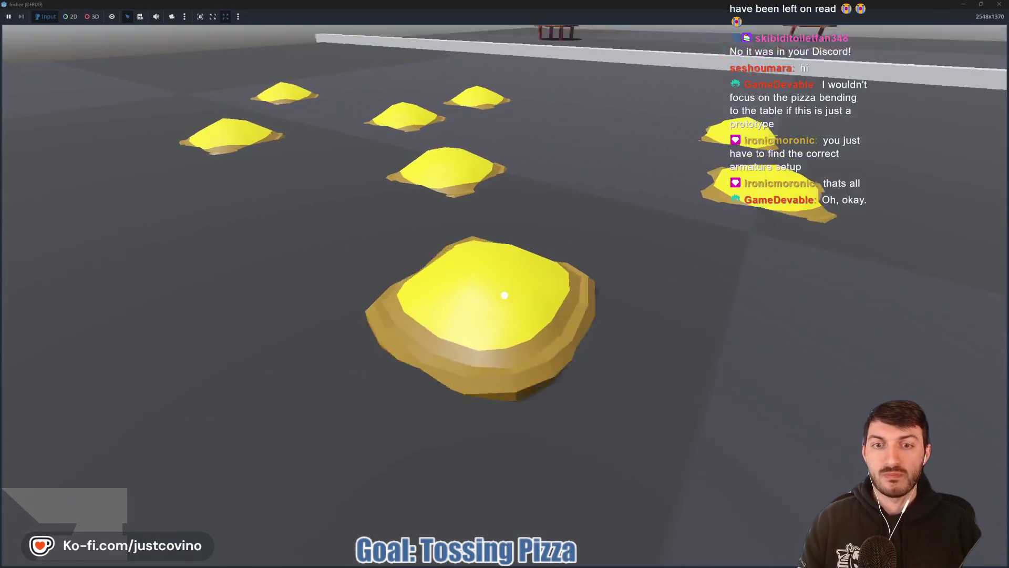
click(505, 294)
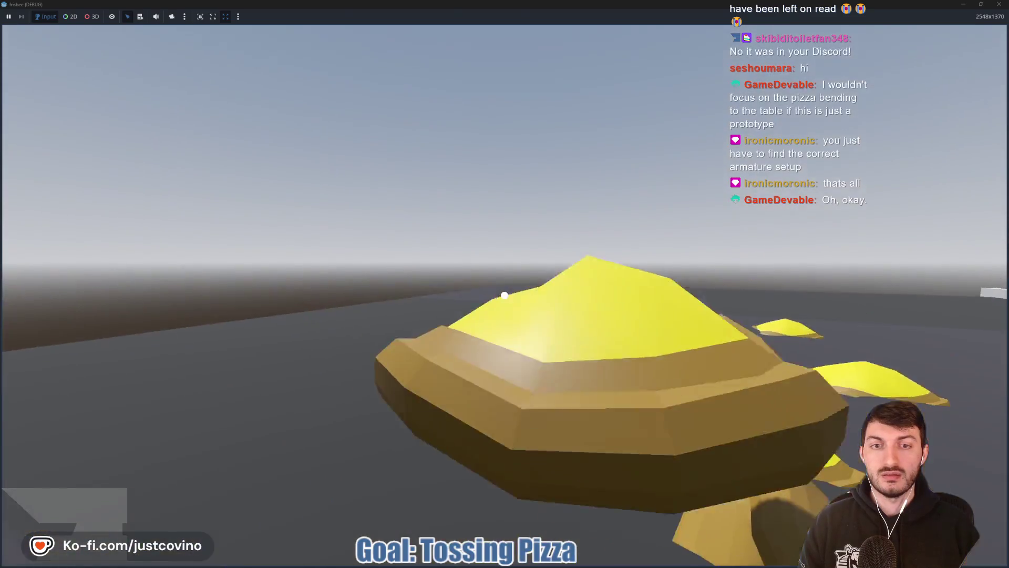
click(504, 295)
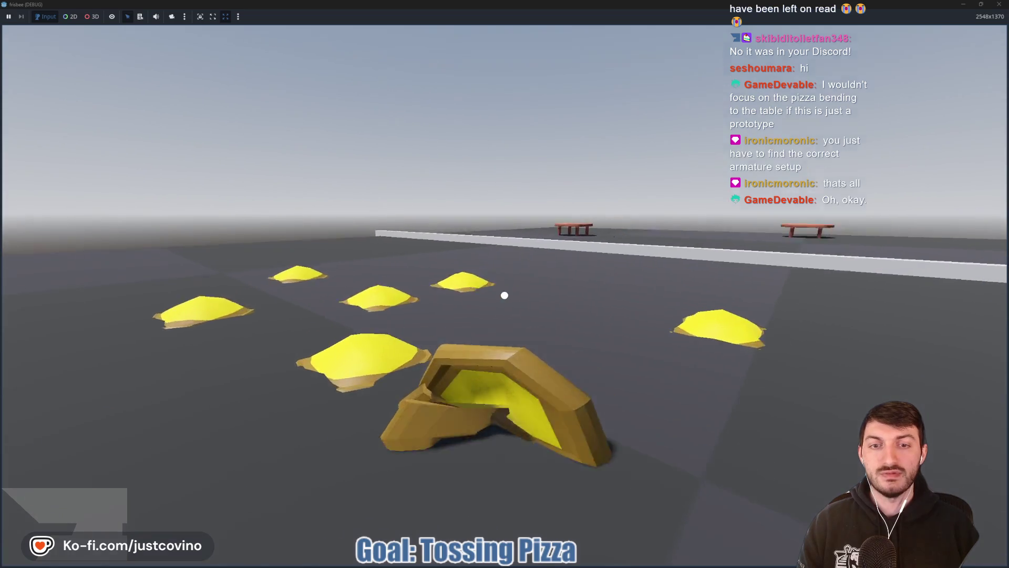
click(505, 295)
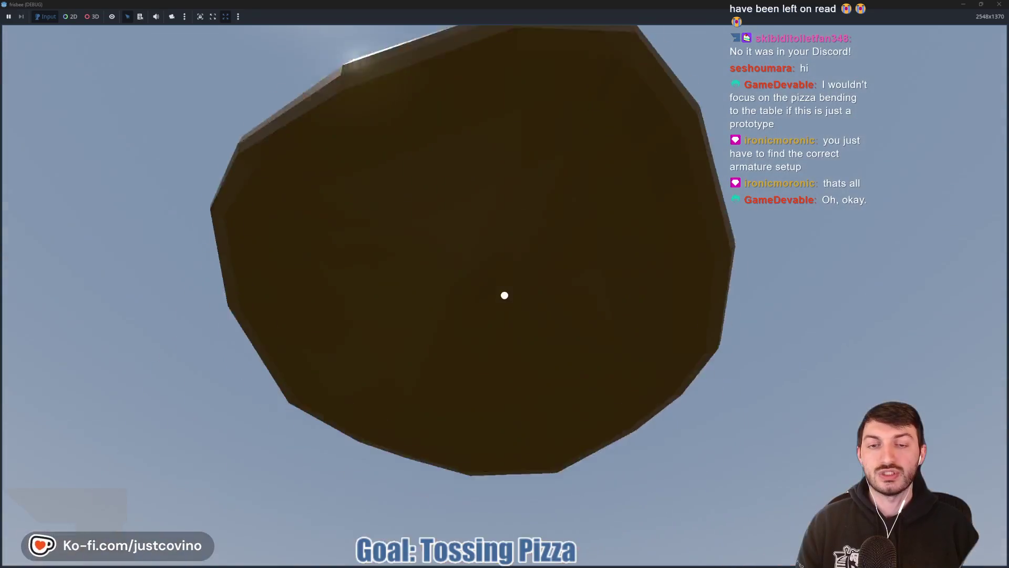
click(505, 295)
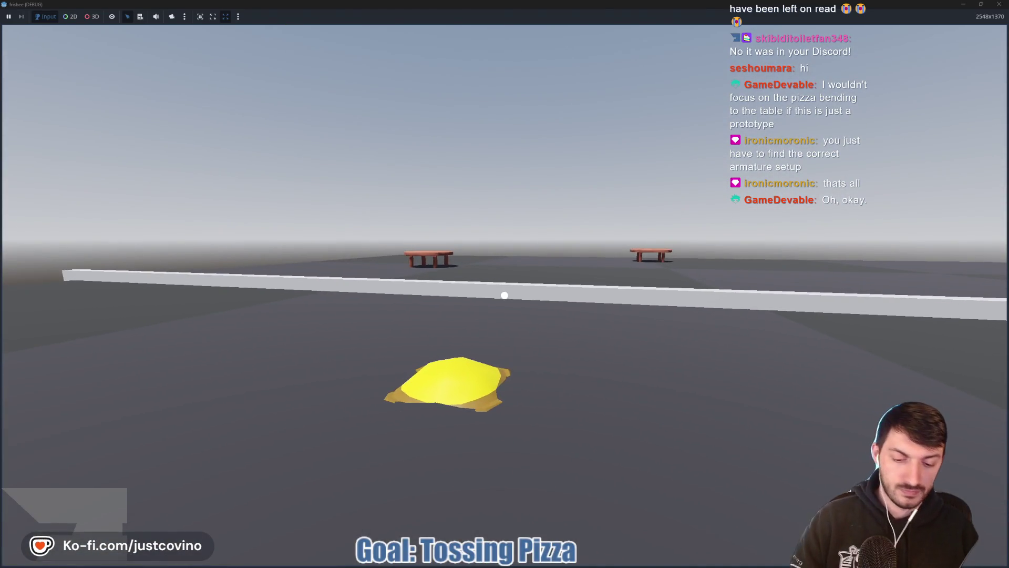
key(F8)
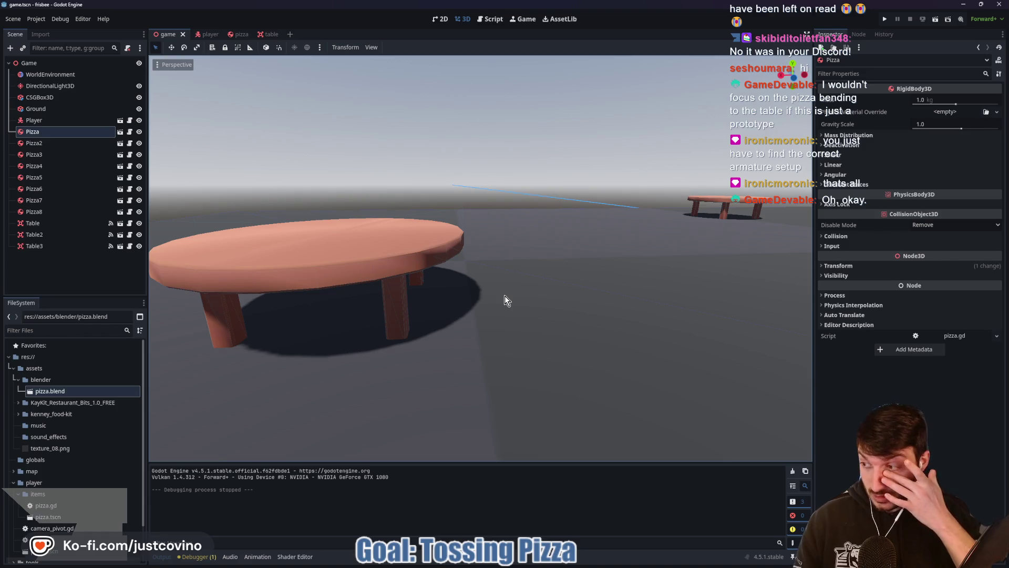
Step: In the pizza scene, select the first physical bone and review its Joint settings
click(238, 34)
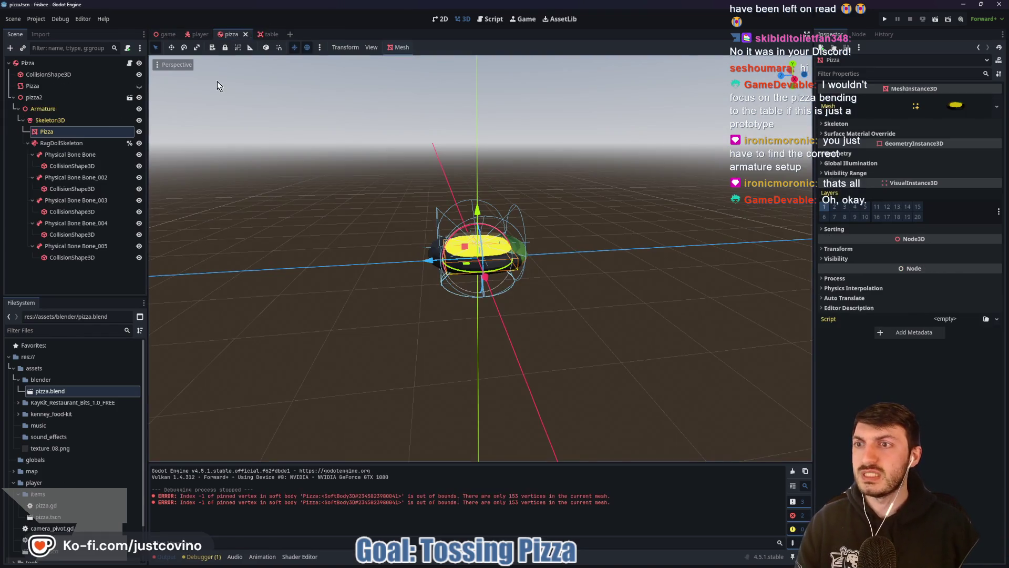
click(70, 154)
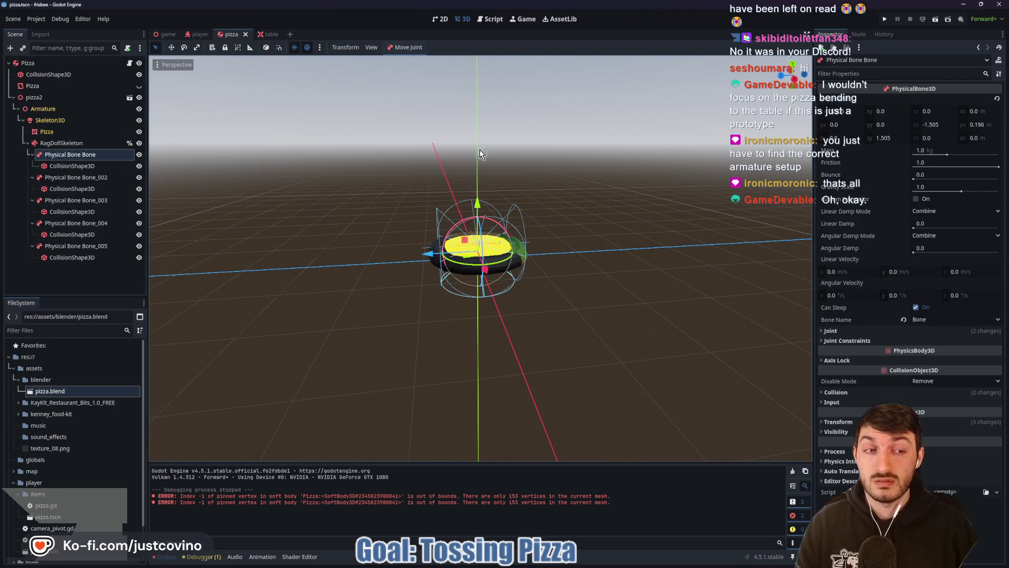
click(841, 332)
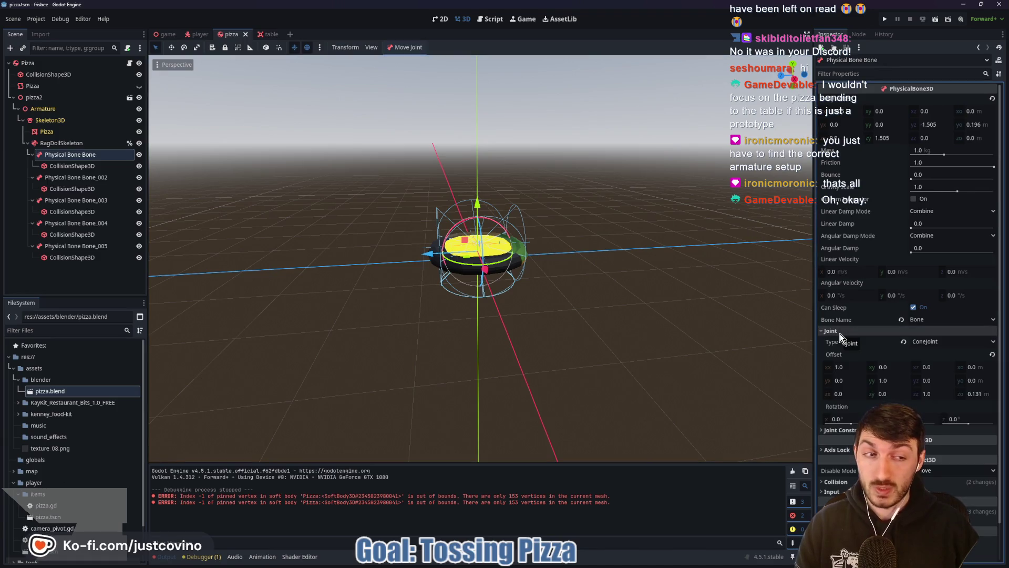
scroll(592, 285, up, 5)
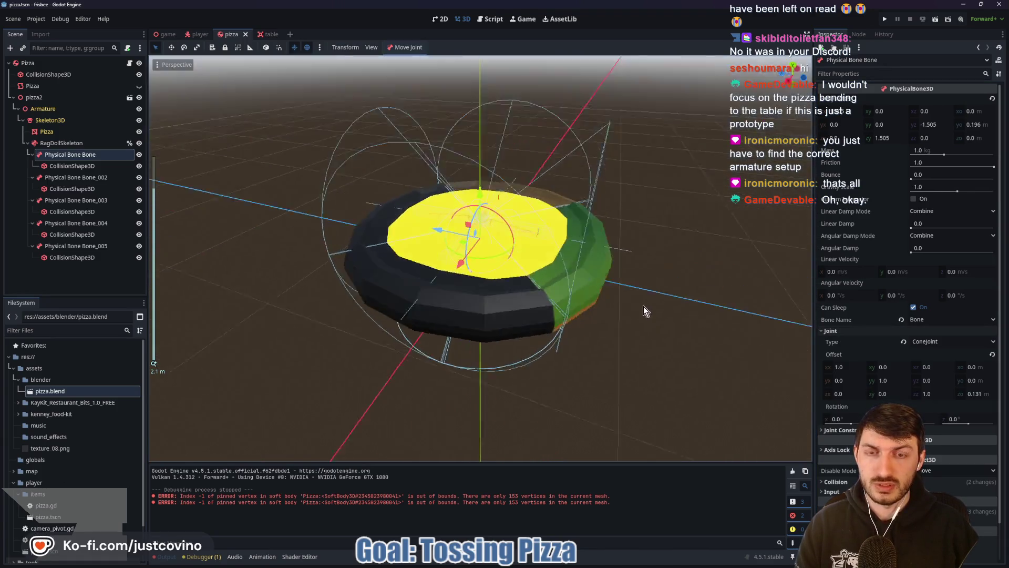
scroll(580, 309, down, 3)
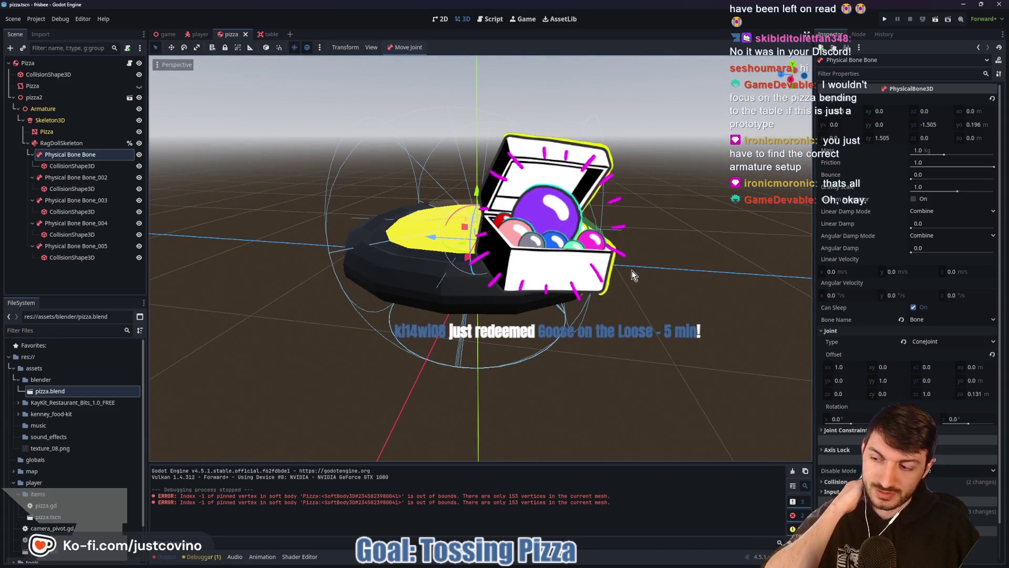
Step: Launch the GooseDesktop app from system search
key(super)
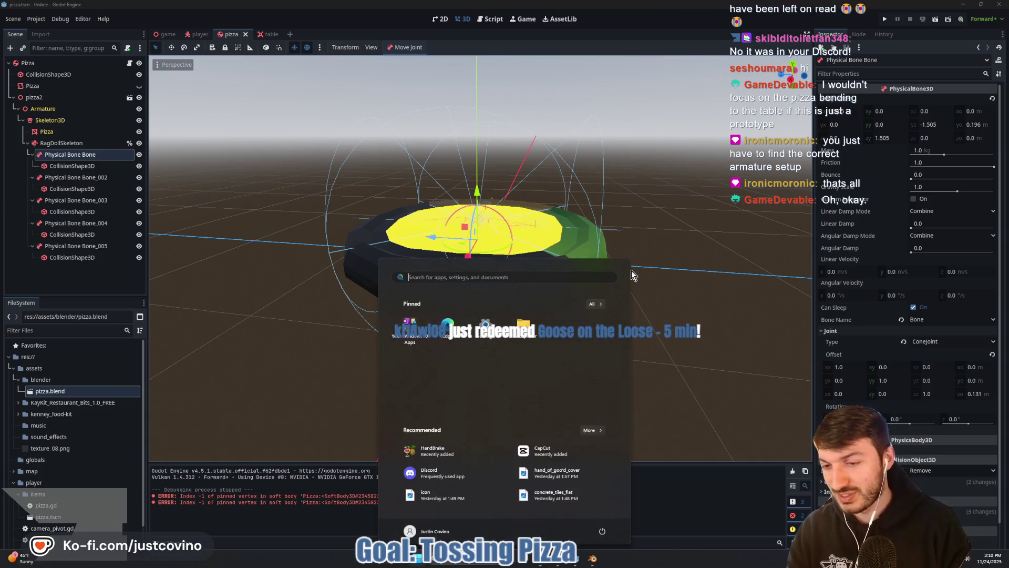
text(goose)
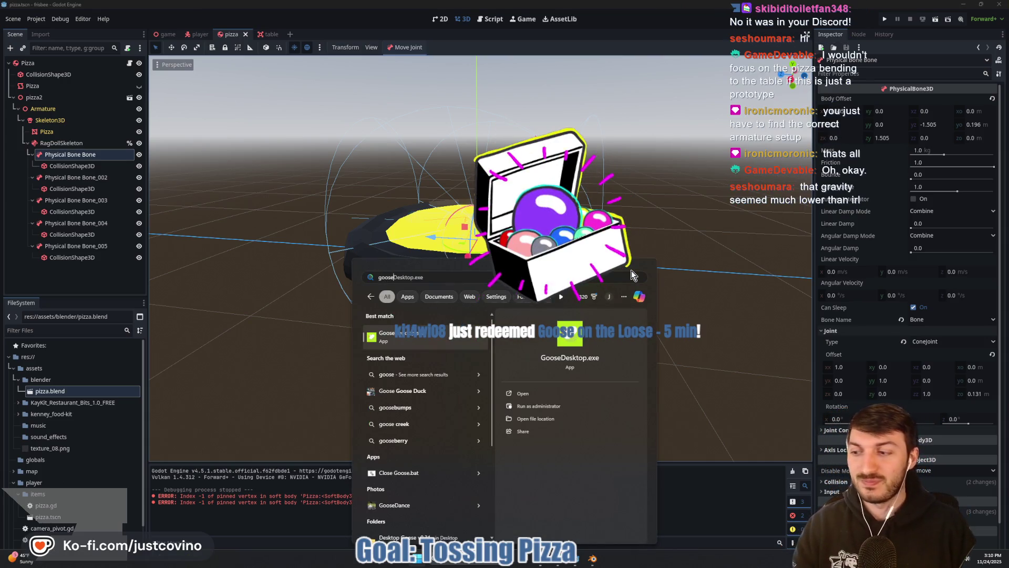
key(Return)
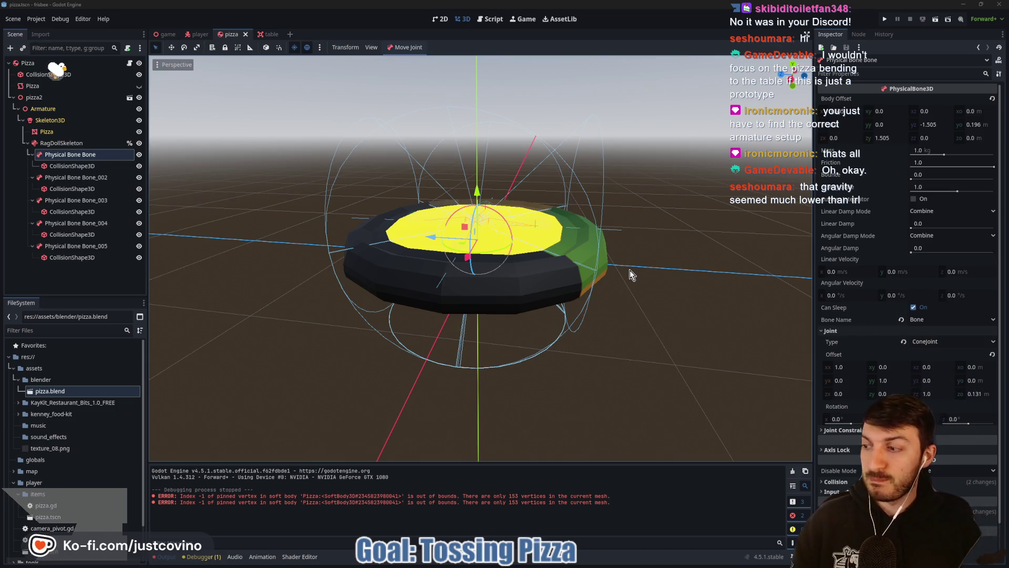
Step: Inspect RagDollSkeleton and Bone_003, save the pizza scene, and bring up the Start menu
click(62, 142)
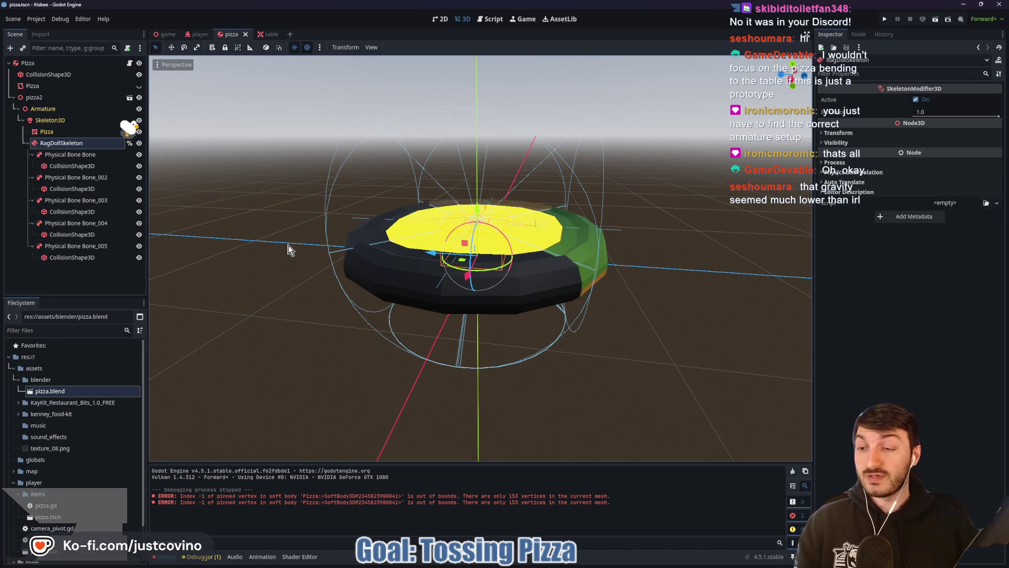
click(95, 201)
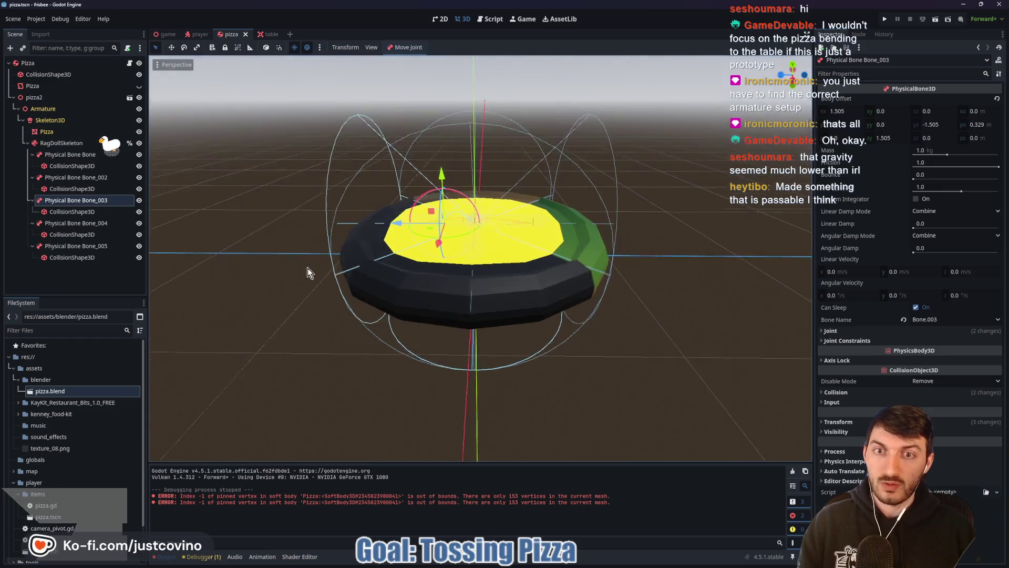
key(ctrl+s)
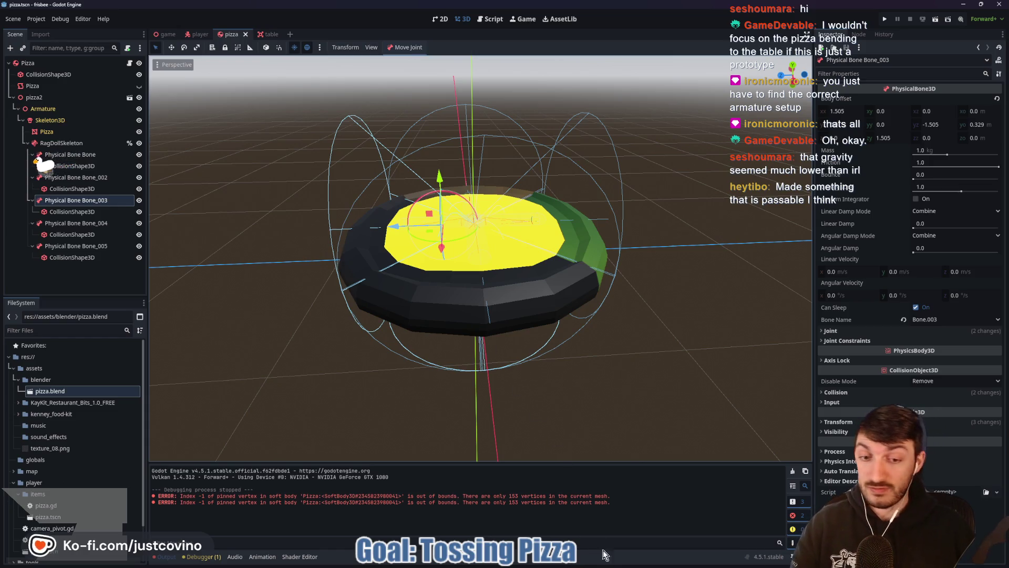
key(super)
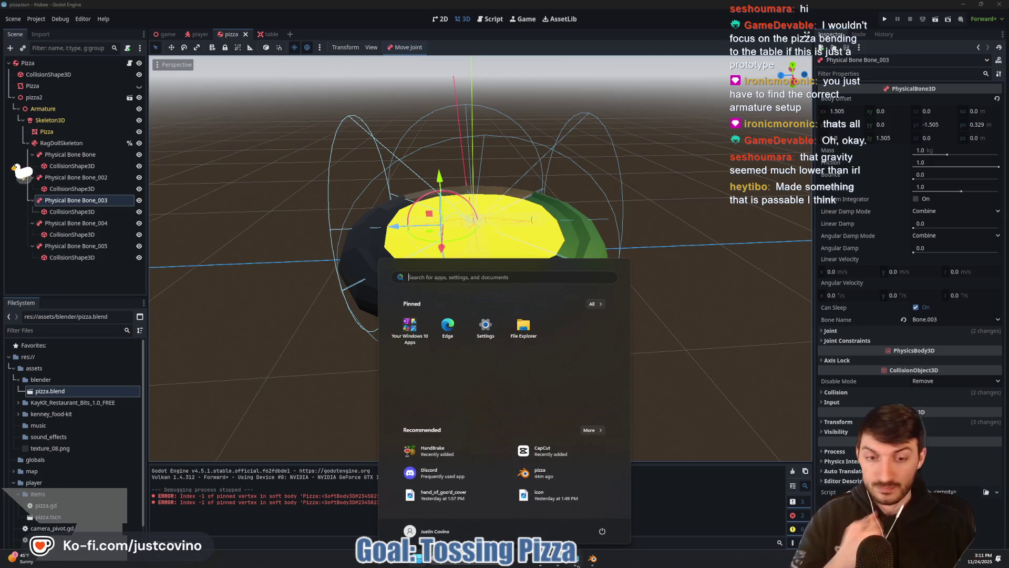
Step: In Blender, select the Pizza object and remove its Armature modifier
click(592, 559)
mouse_move(615, 272)
mouse_down()
mouse_move(617, 232)
mouse_move(613, 270)
mouse_up()
click(881, 97)
click(840, 365)
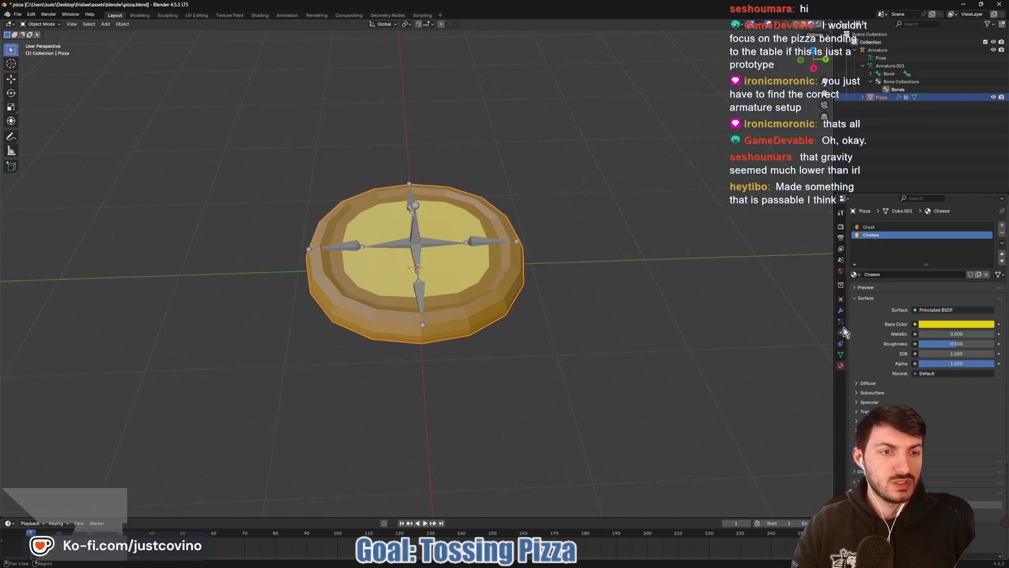
click(840, 311)
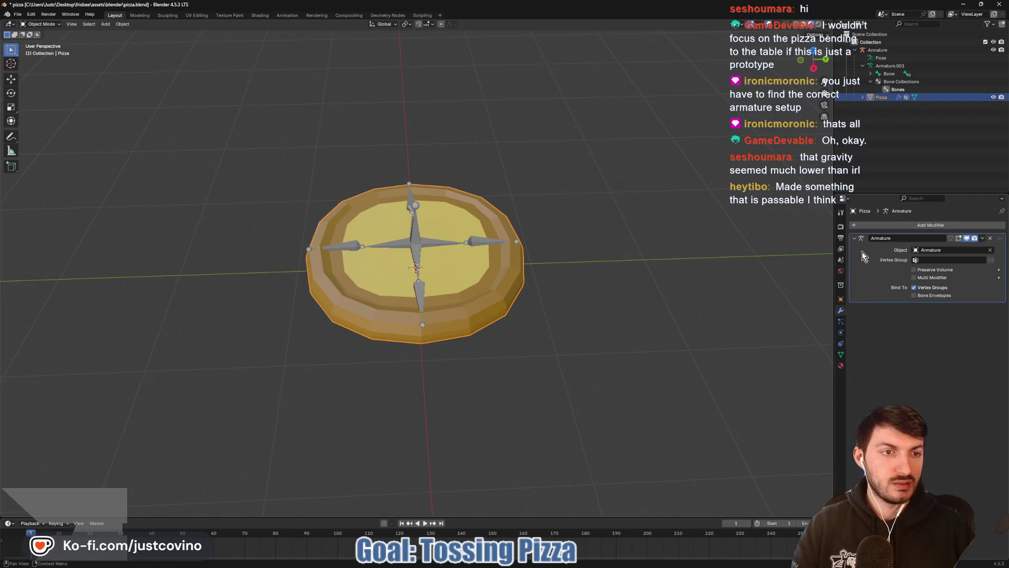
click(990, 240)
Step: Unparent Pizza from the old armature and delete the old armature objects
drag(890, 97, 870, 48)
click(873, 50)
key(Delete)
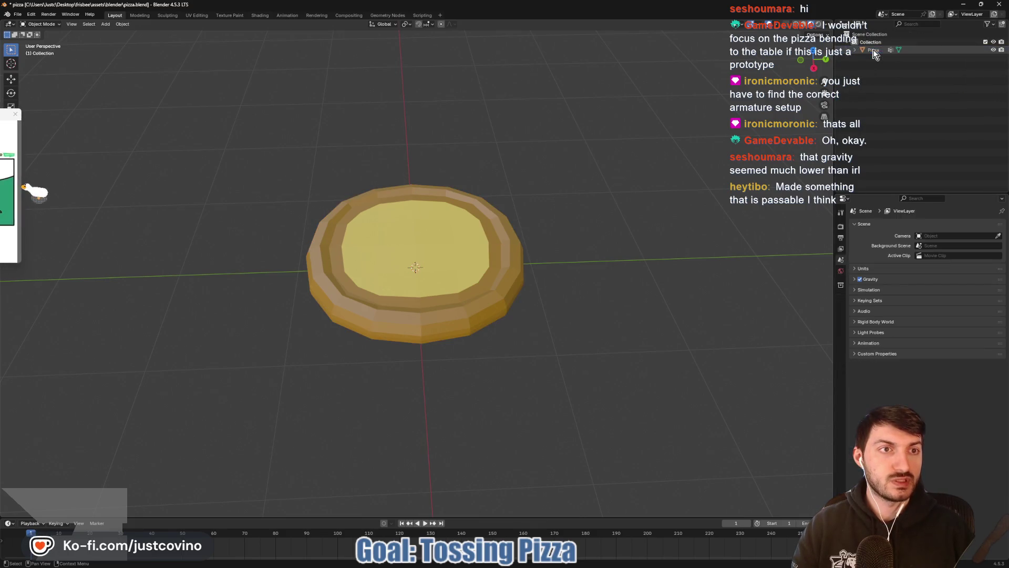
click(480, 261)
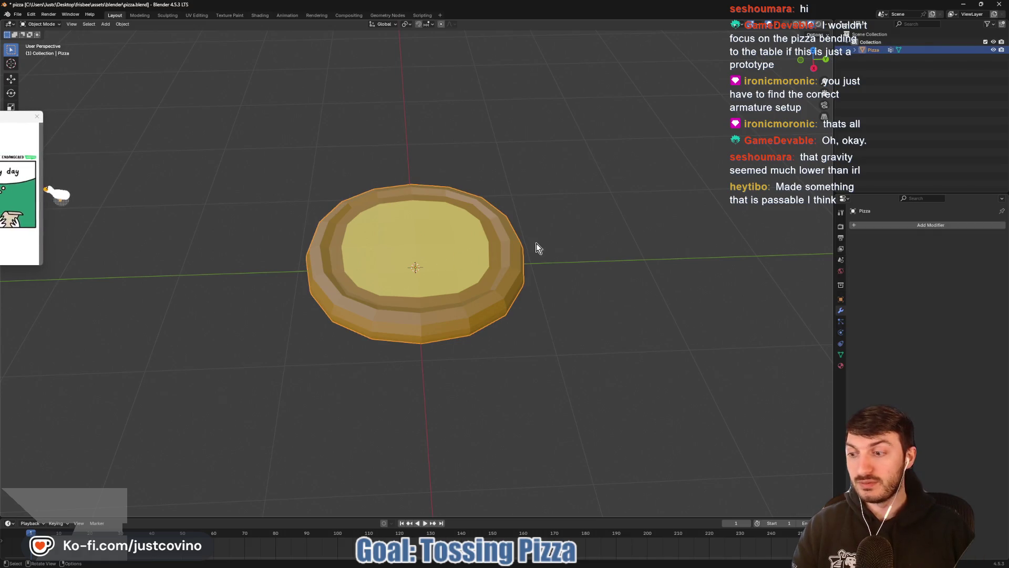
Step: Add a Single Bone armature at the pizza centre and enter Edit Mode in top view
key(shift+a)
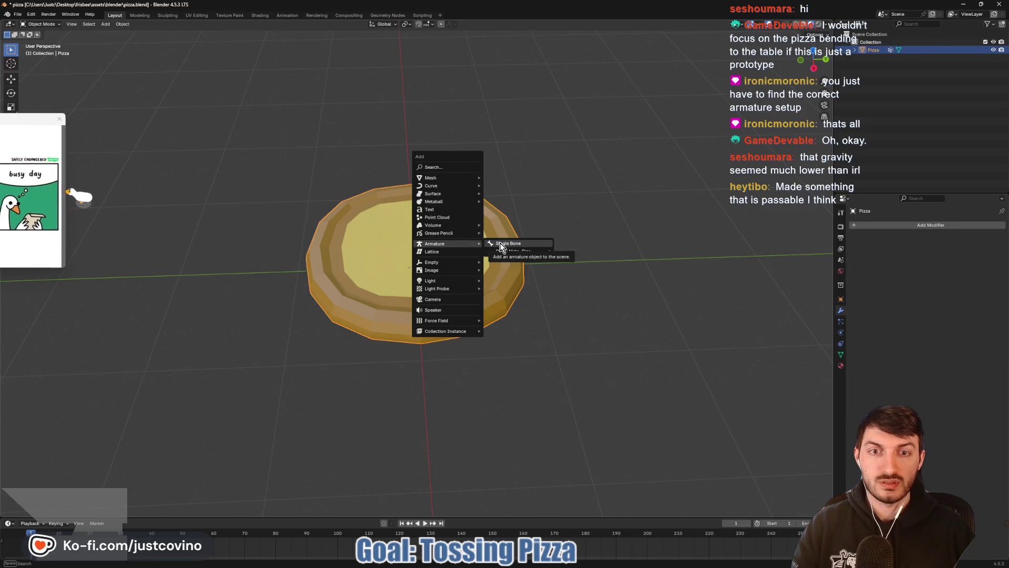
click(500, 244)
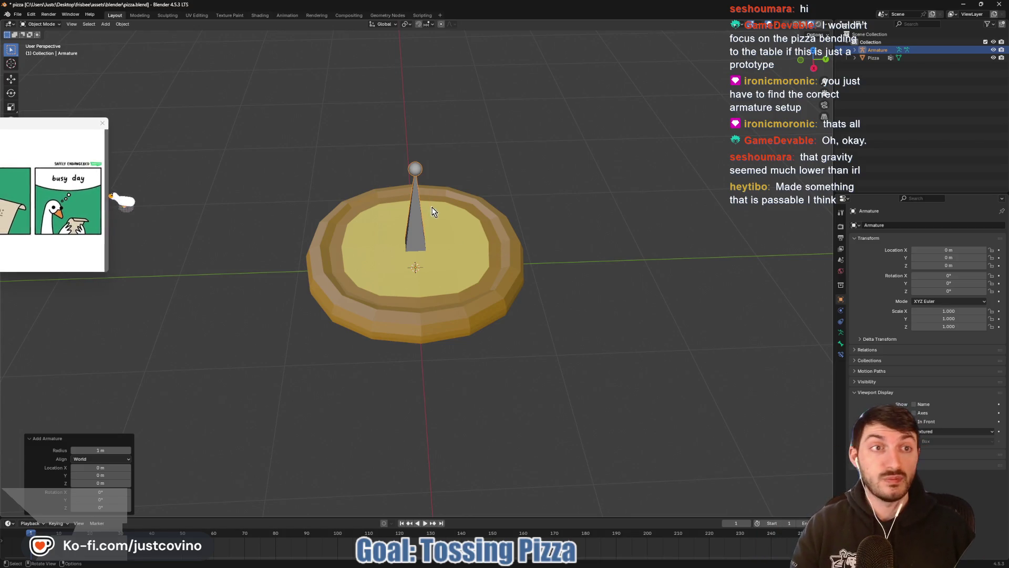
key(Tab)
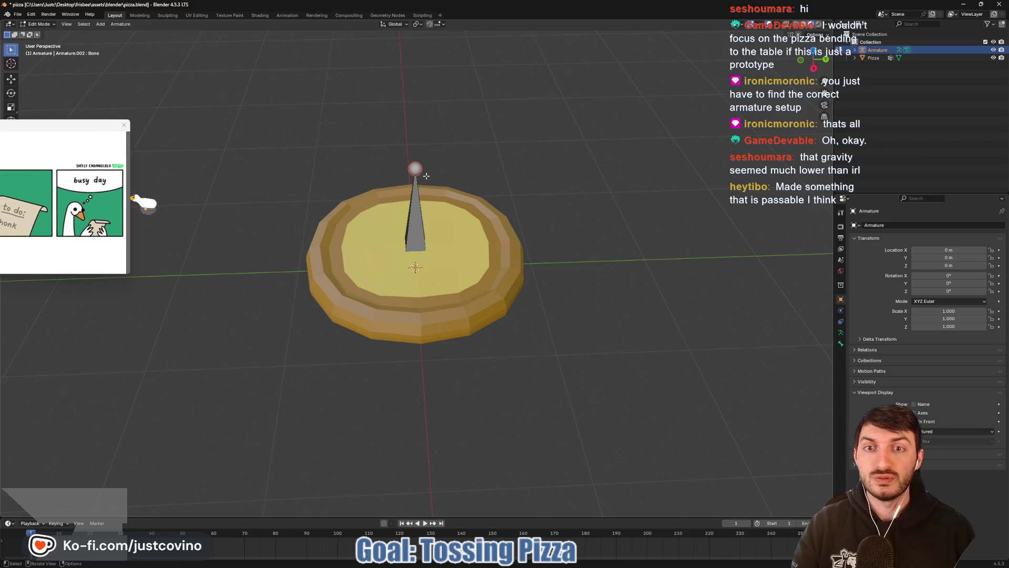
click(814, 56)
drag(811, 57, 805, 52)
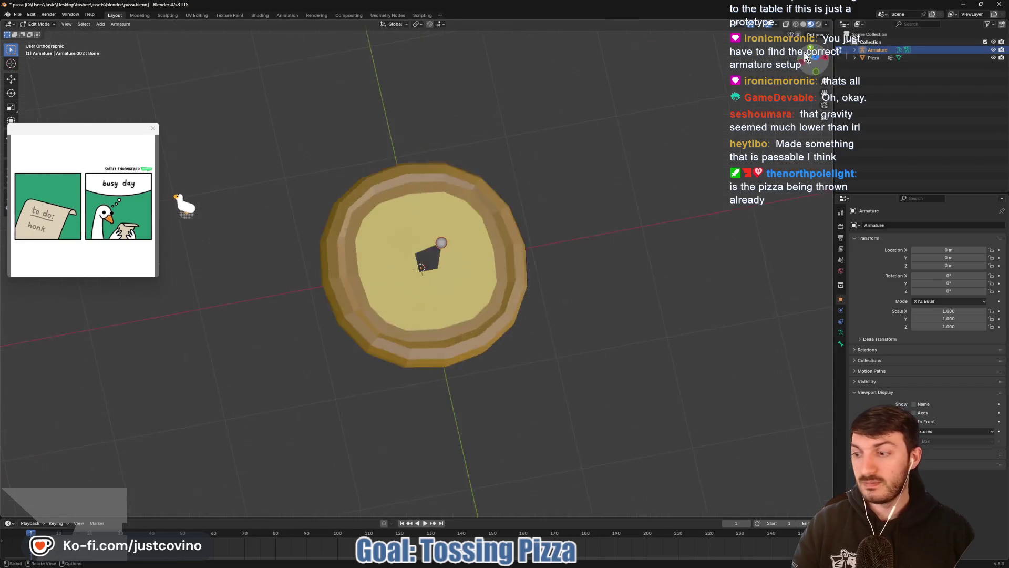
click(807, 55)
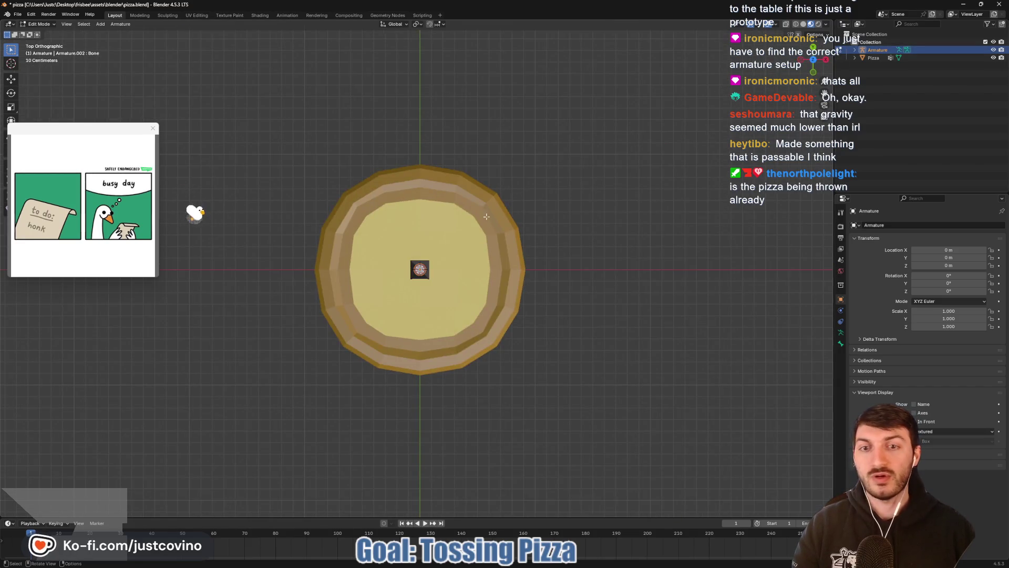
Step: Test-extrude bones from the centre to the pizza's top, bottom, left and right edges, then undo them
key(e)
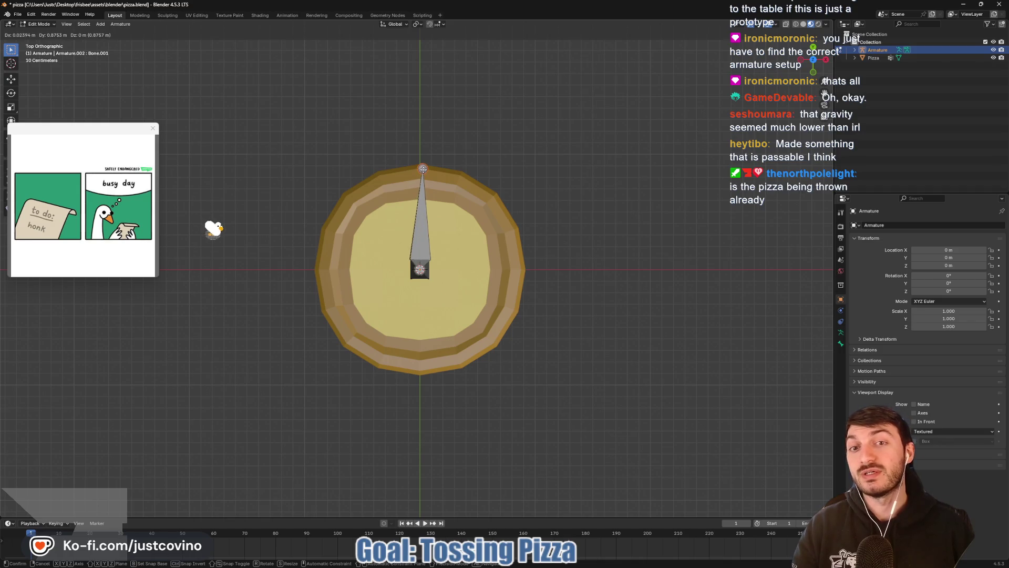
click(422, 169)
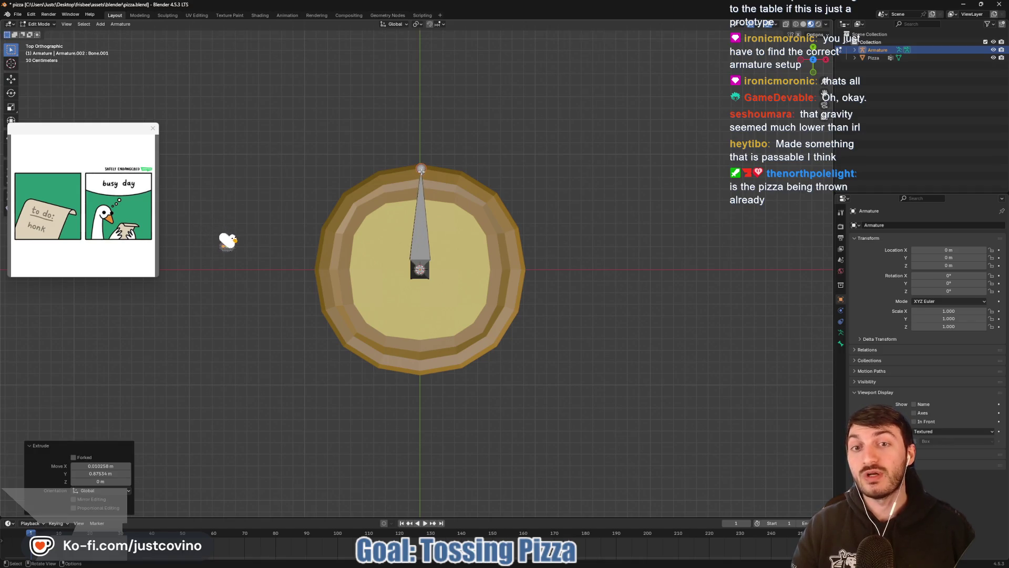
click(420, 270)
key(e)
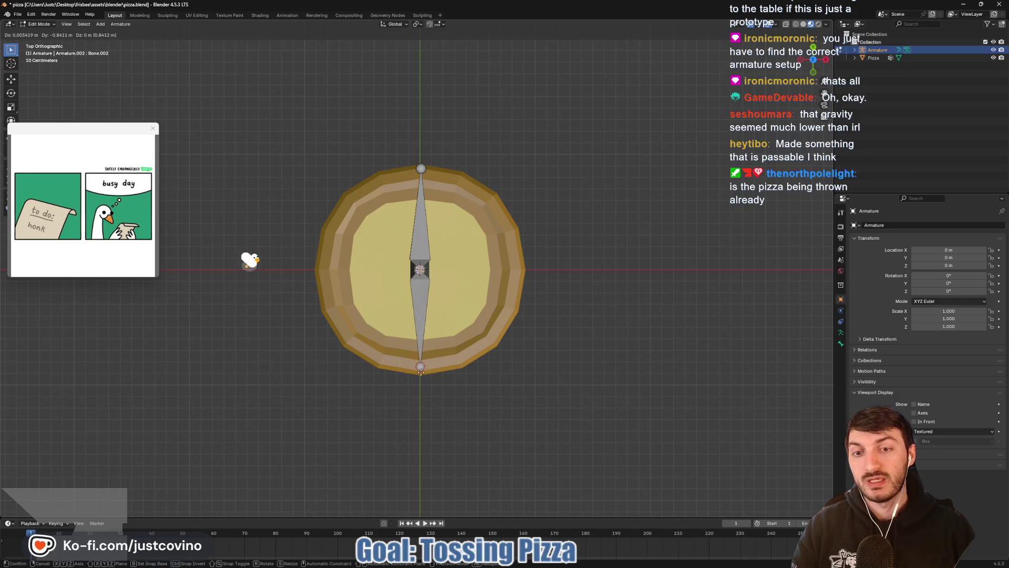
click(421, 370)
click(420, 269)
key(e)
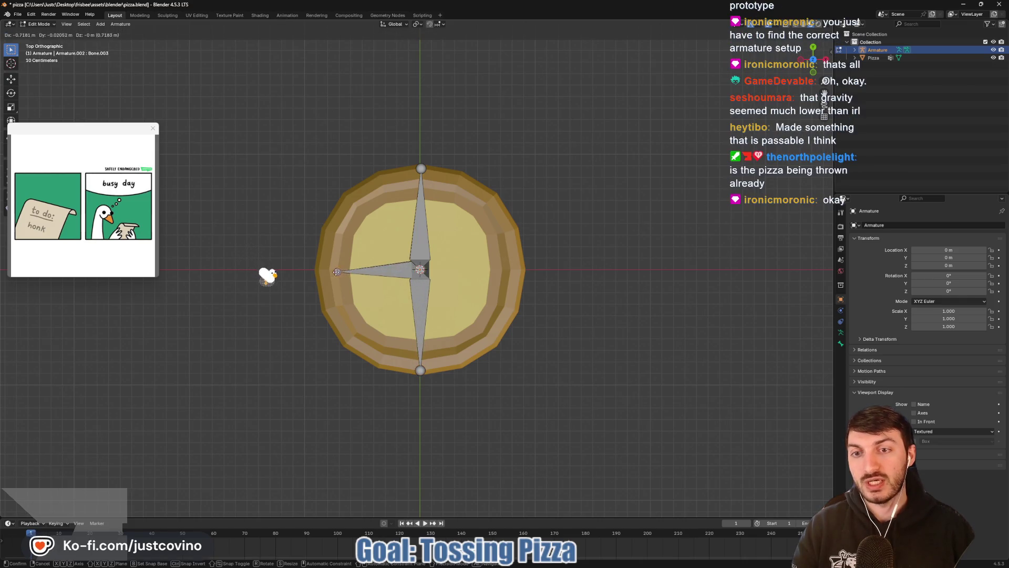
click(319, 269)
click(423, 270)
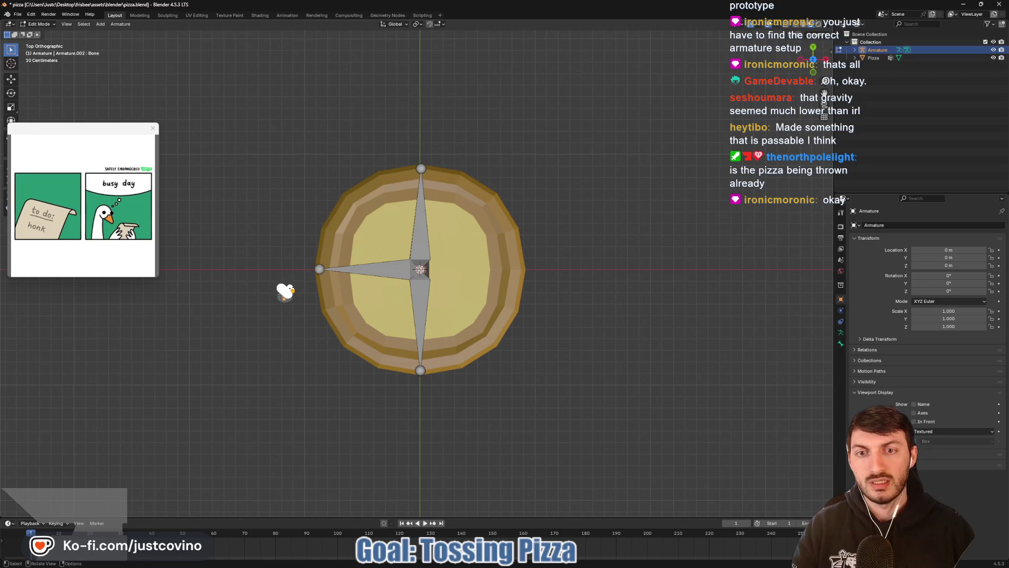
key(e)
click(524, 270)
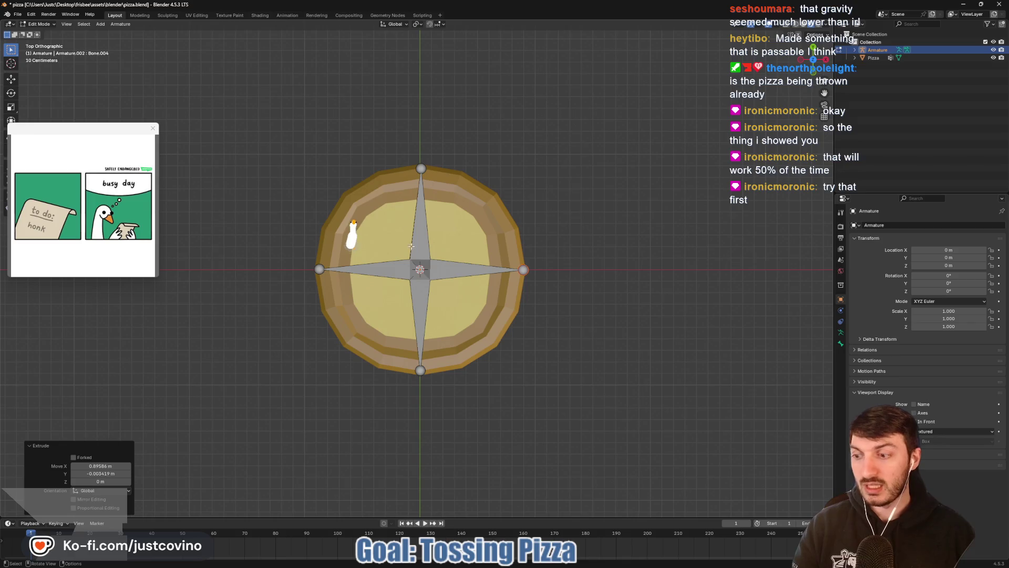
key(ctrl+z)
key(ctrl+z)
key(ctrl+z)
key(ctrl+z)
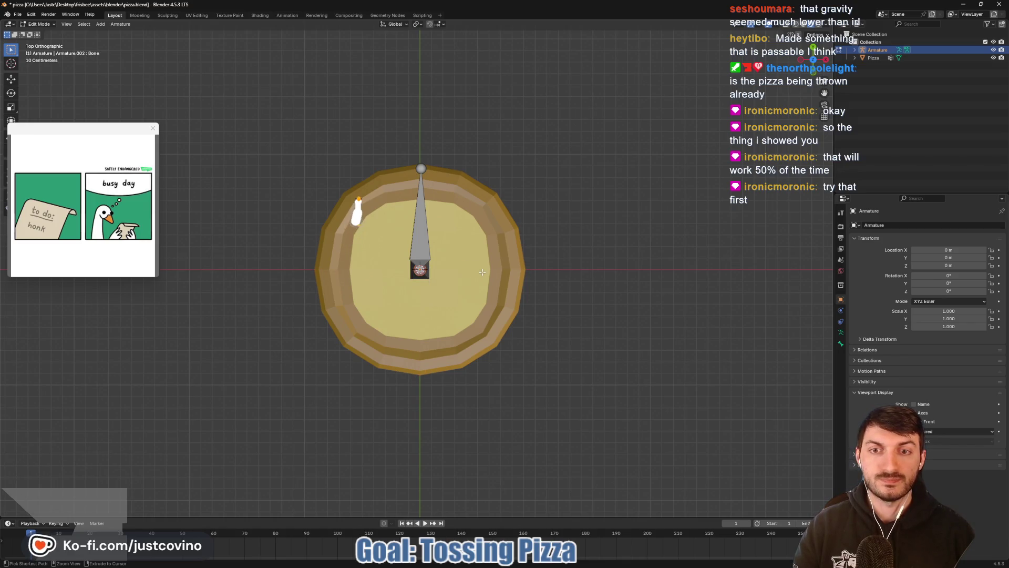
Step: Rotate the bone 90° about X and start moving it down along Z in side view
drag(608, 255, 517, 205)
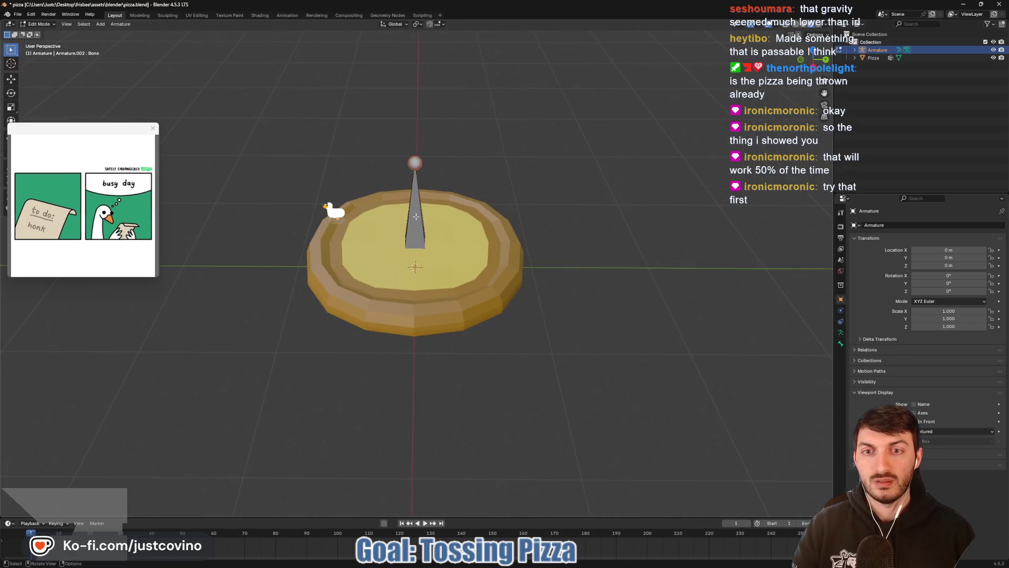
text(r)
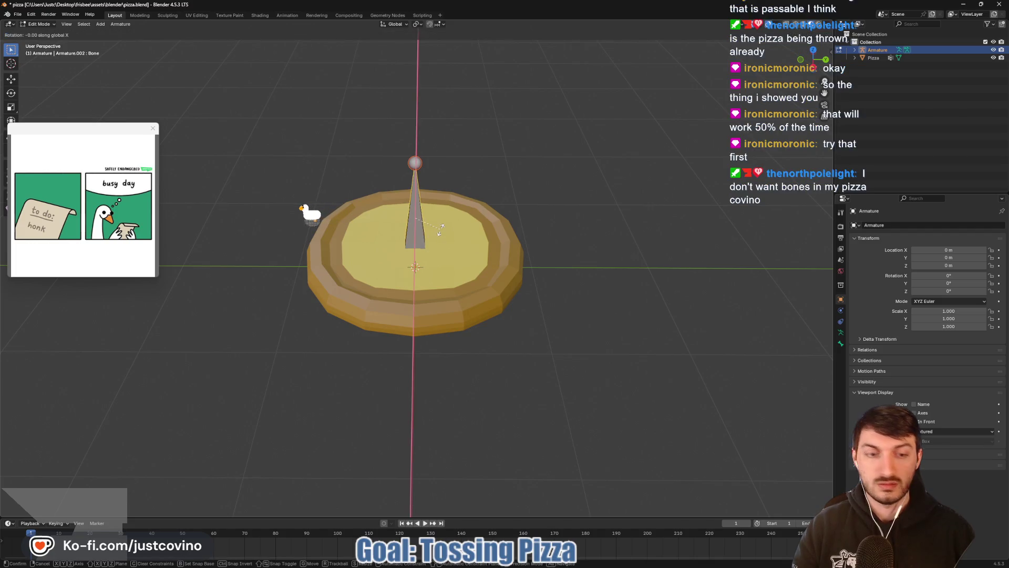
text(x90)
key(Return)
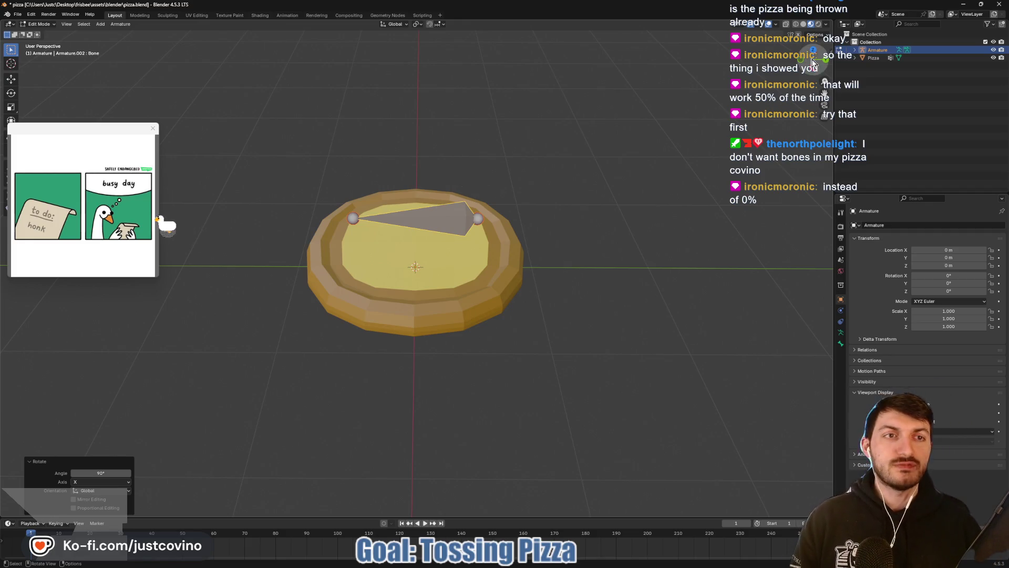
key(KP_3)
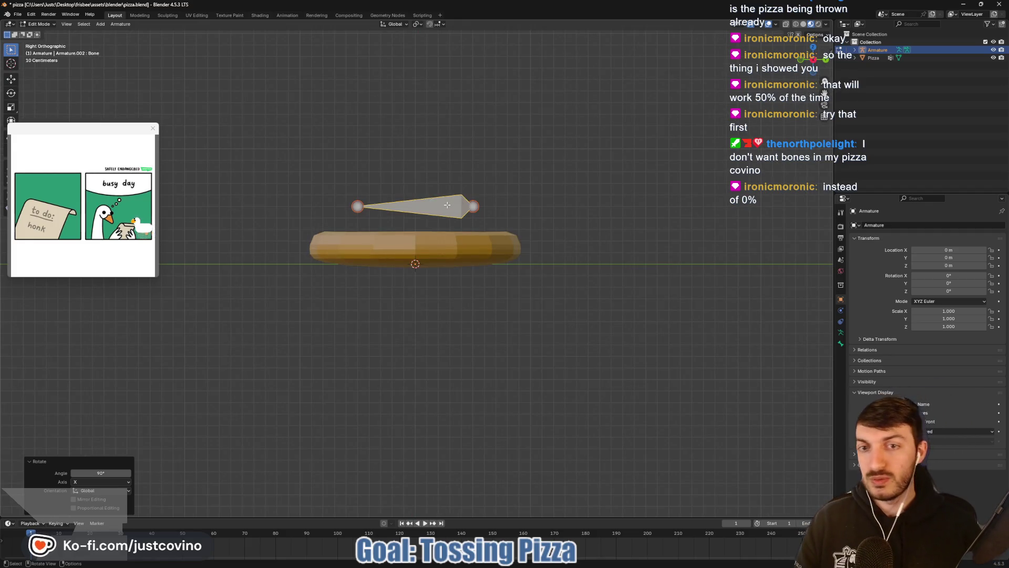
key(g)
key(z)
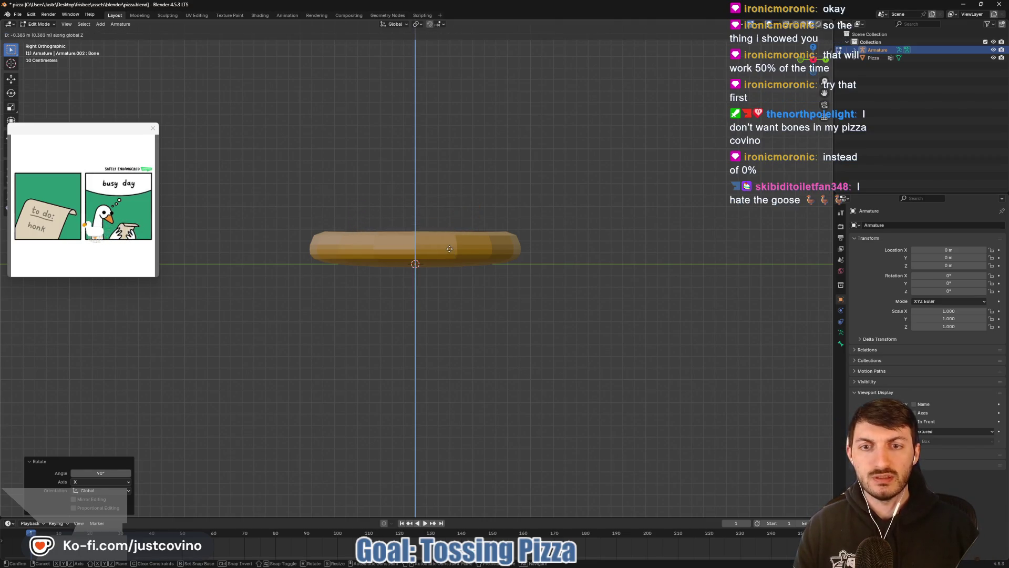
Step: Confirm the bone's lowered position and enable In Front display for the armature
click(449, 249)
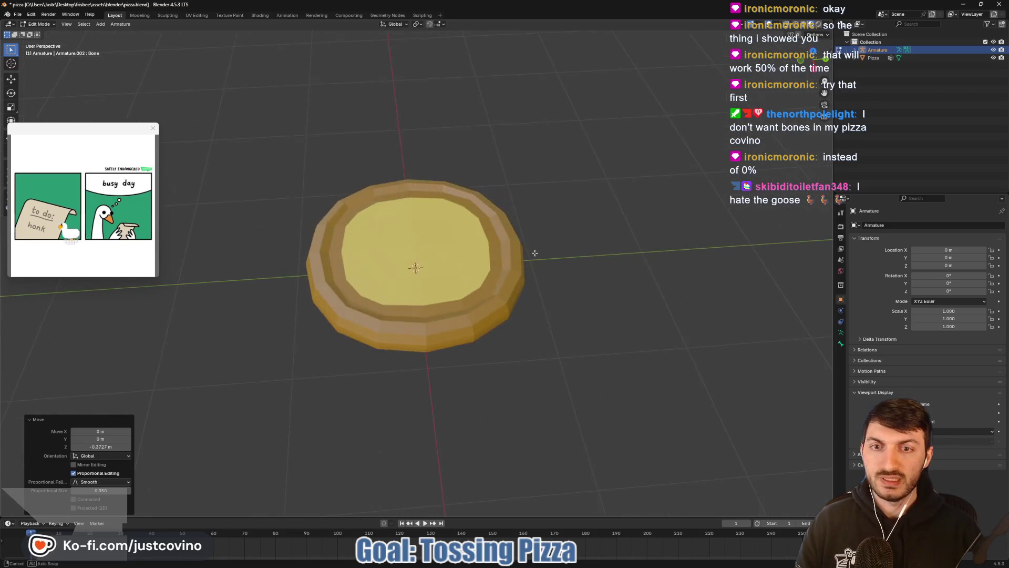
click(841, 343)
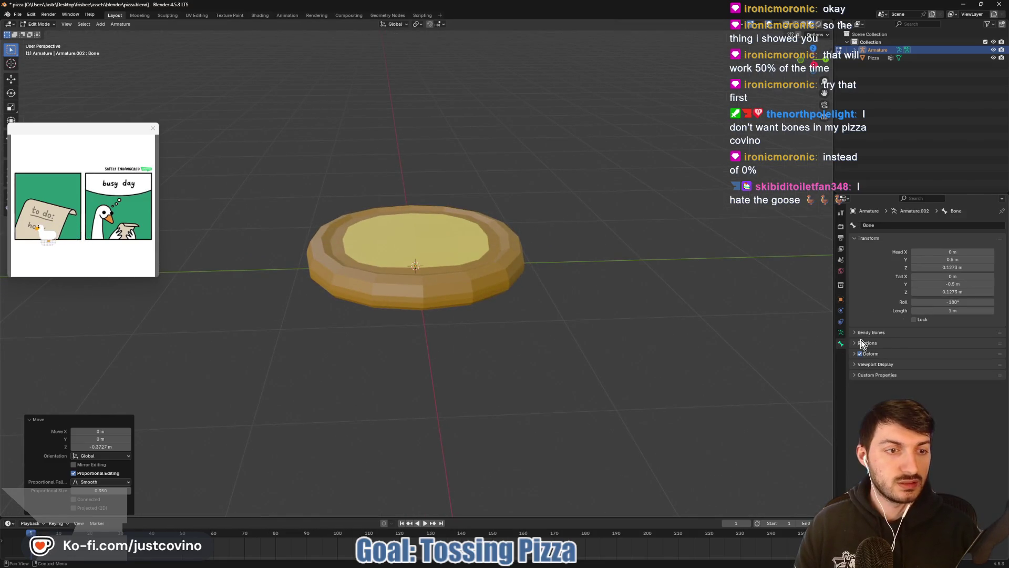
click(840, 332)
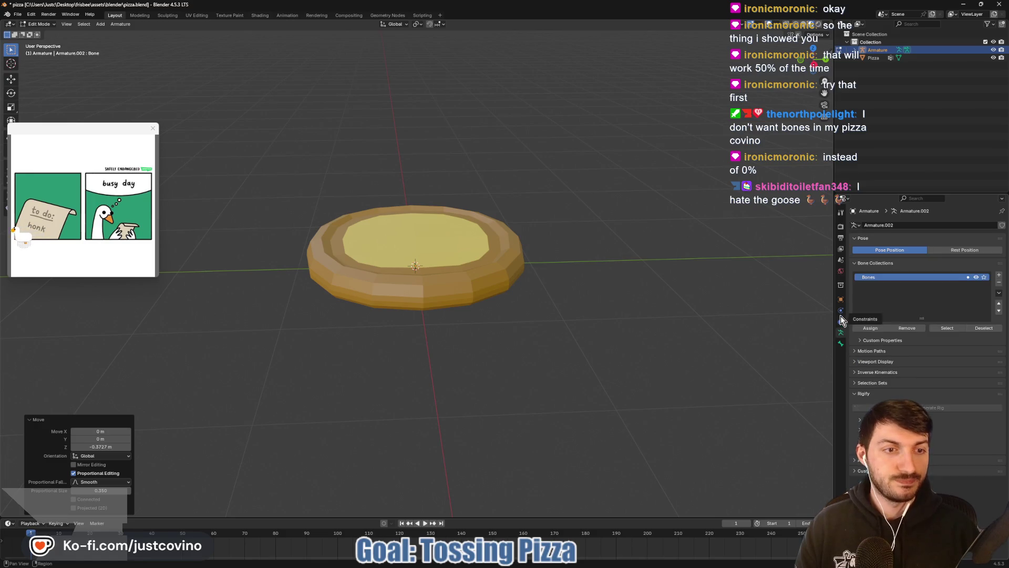
click(841, 343)
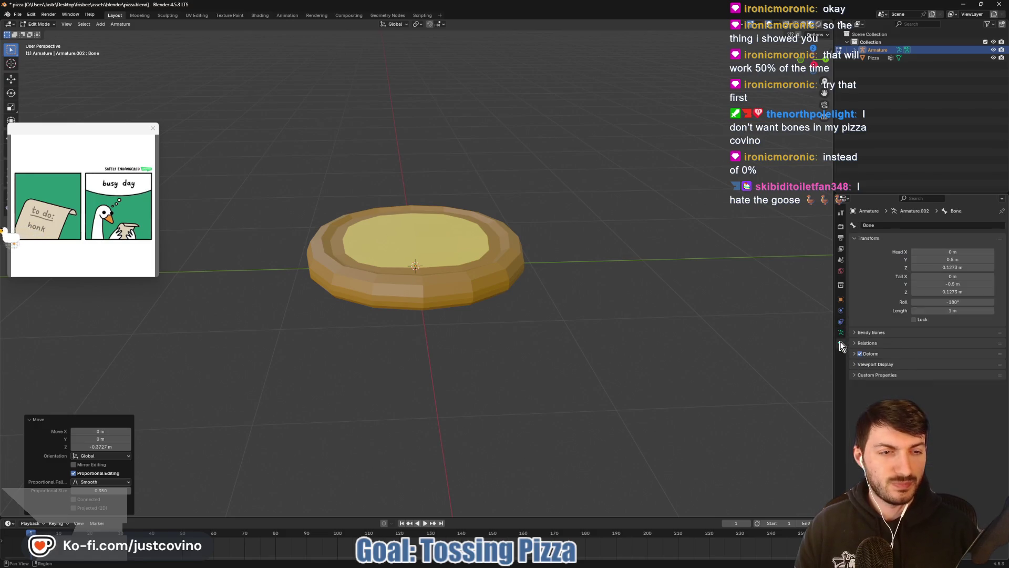
click(862, 365)
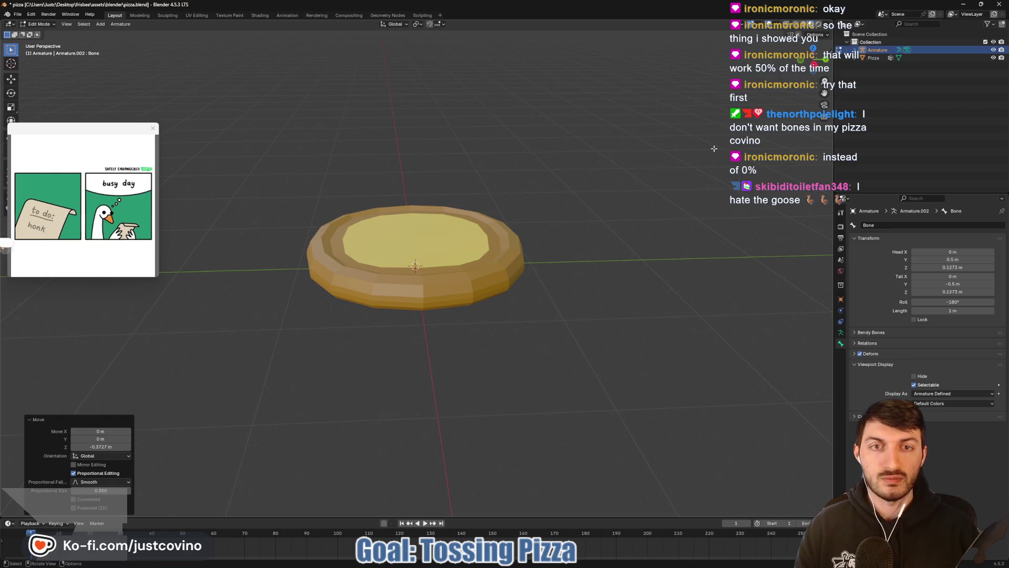
click(840, 333)
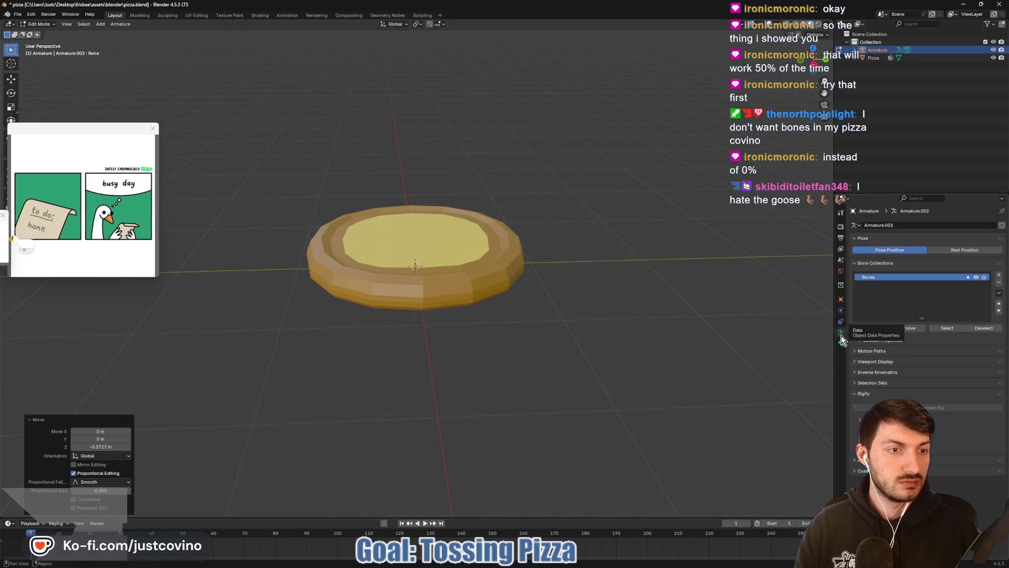
click(856, 362)
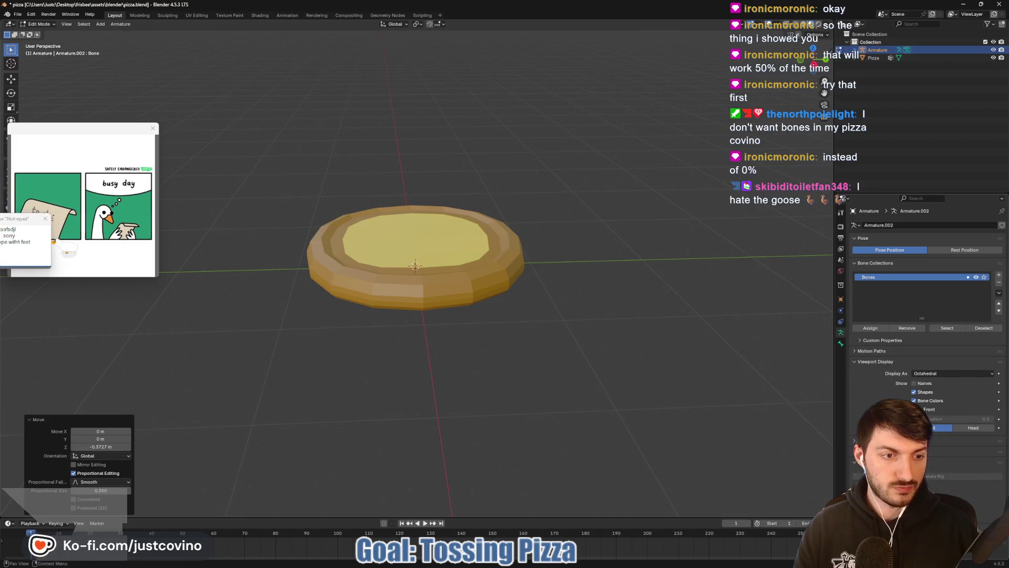
click(914, 408)
Step: Move the bone along Y to the pizza's right half and extrude a second bone to the left edge
click(479, 263)
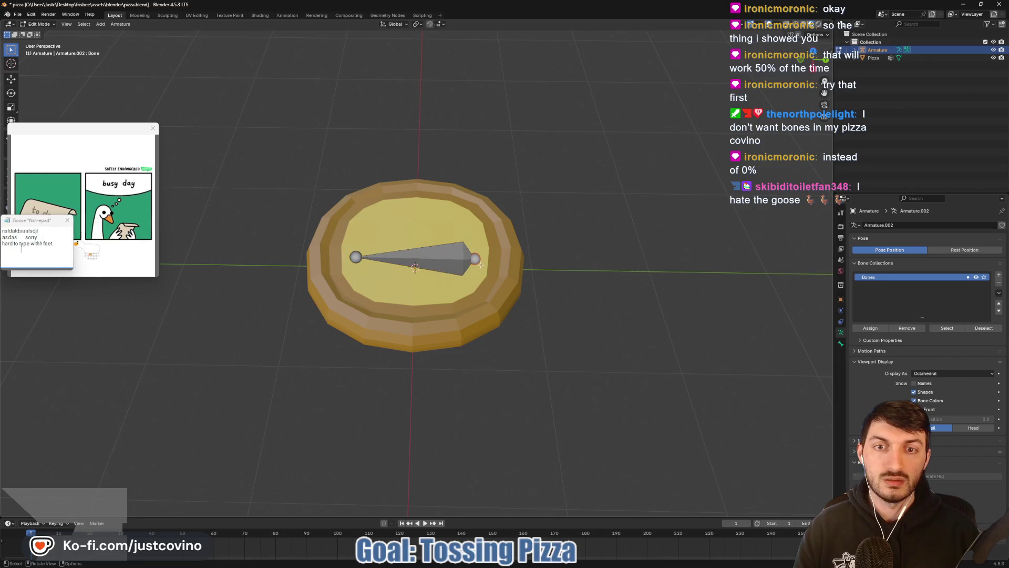
click(461, 260)
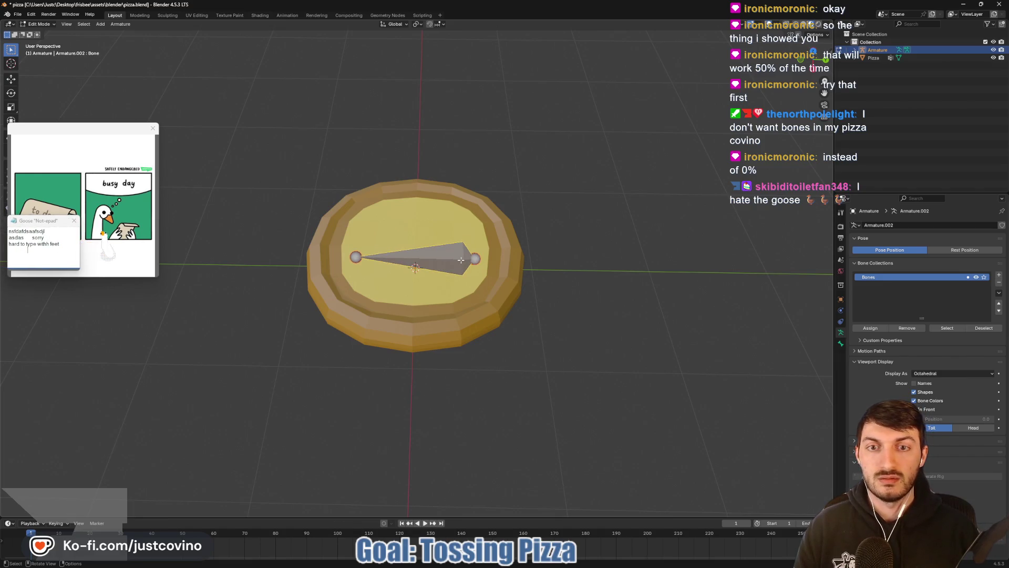
key(g)
key(y)
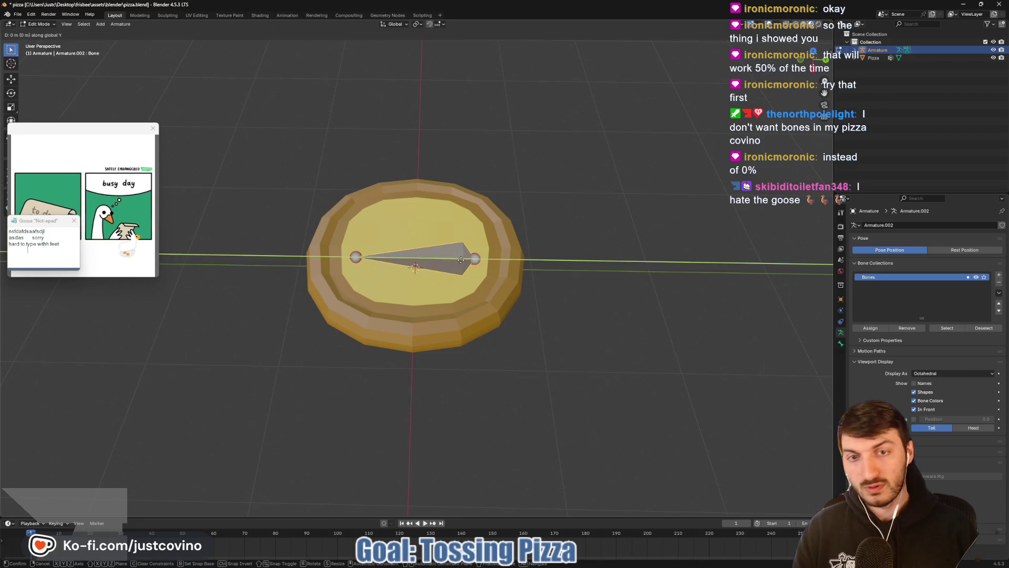
click(504, 260)
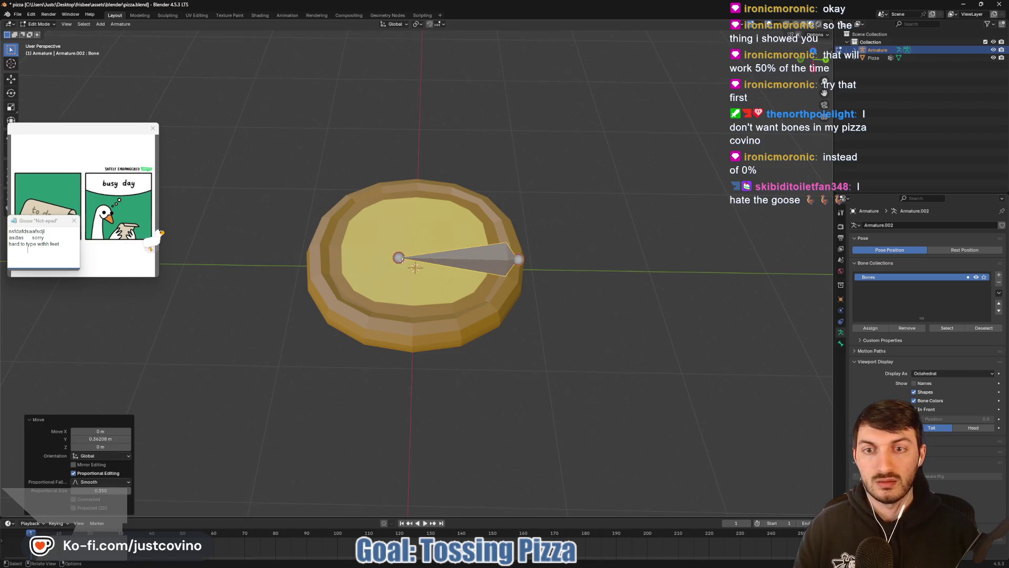
click(399, 258)
key(e)
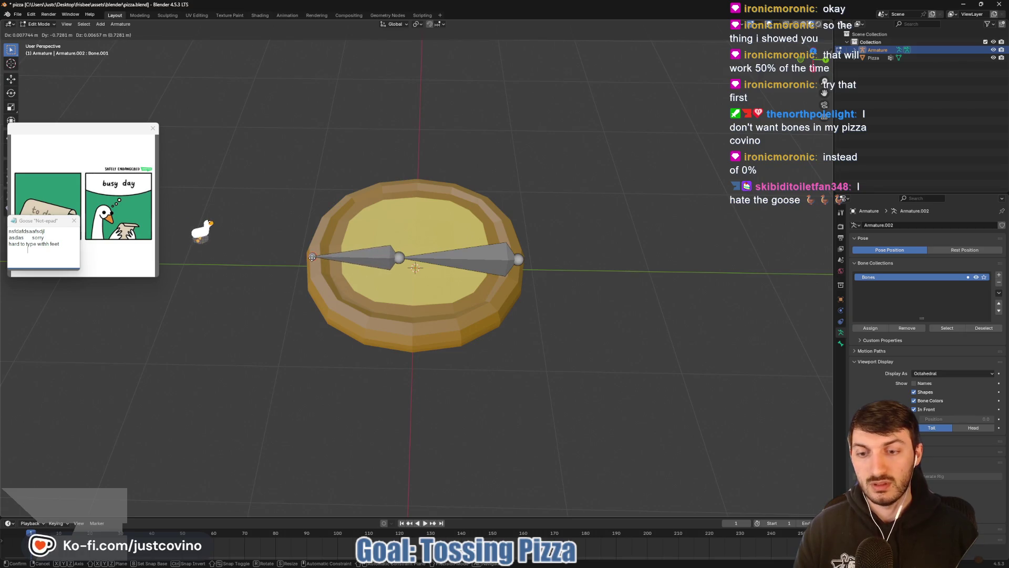
key(y)
click(308, 257)
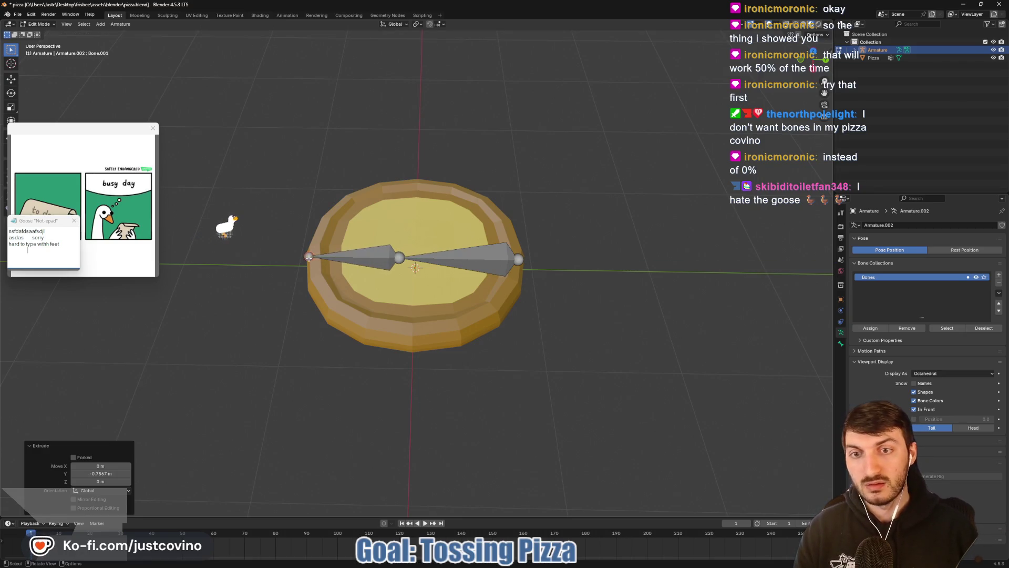
Step: Select both bones and subdivide them into a four-bone chain
click(379, 256)
shift+click(471, 257)
right_click(471, 257)
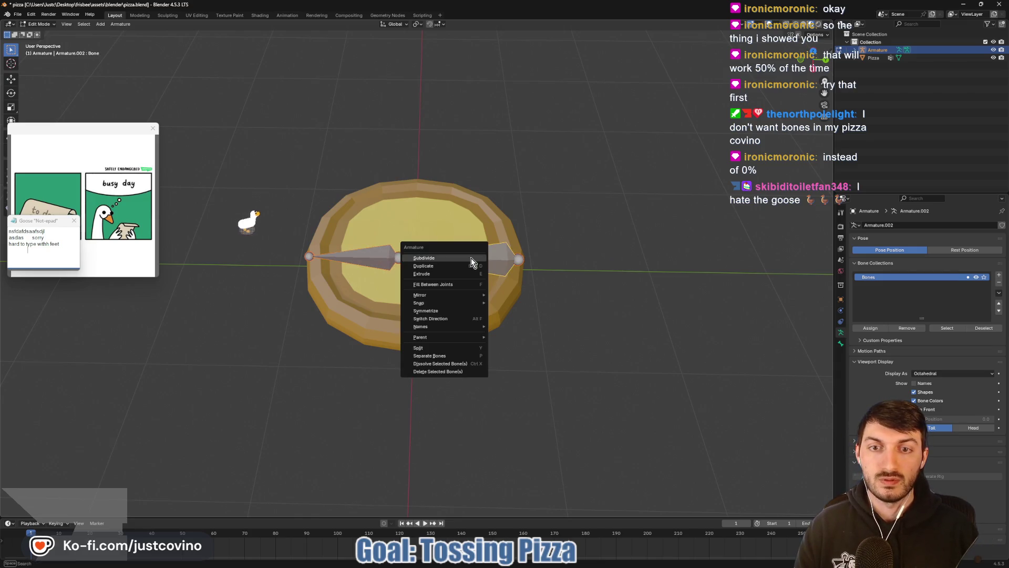
click(471, 257)
mouse_move(471, 258)
mouse_down()
mouse_move(550, 279)
mouse_move(558, 227)
mouse_up()
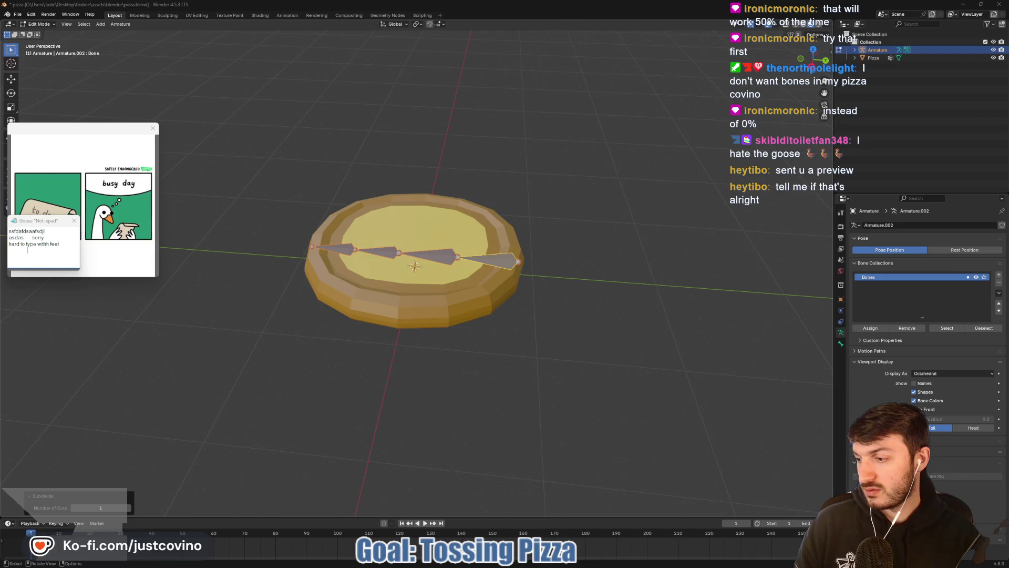
Step: Watch the pizza-toss preview video from the Discord DM full screen, replaying it three times
key(alt+Tab)
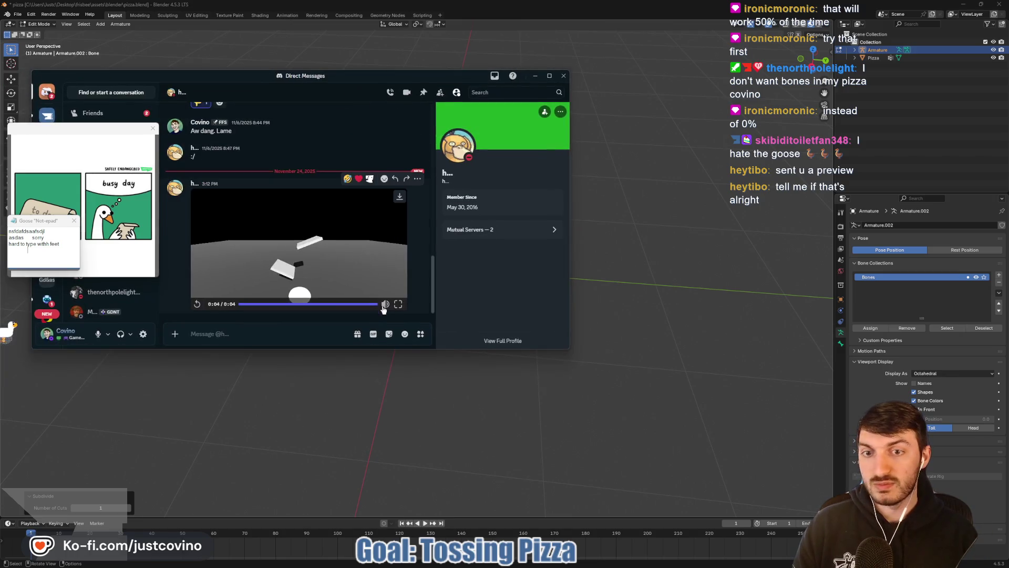
key(super+Up)
key(f)
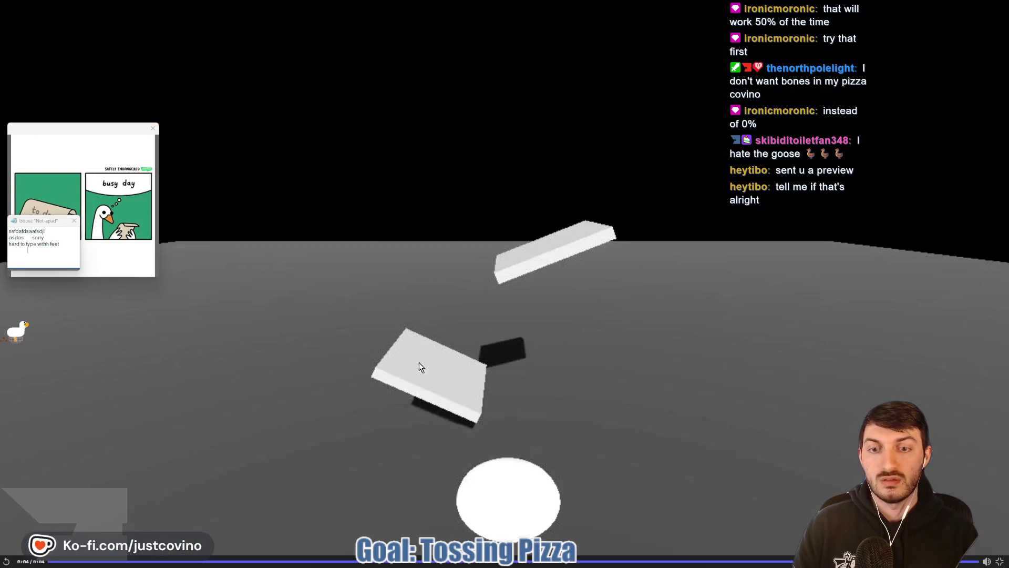
click(6, 562)
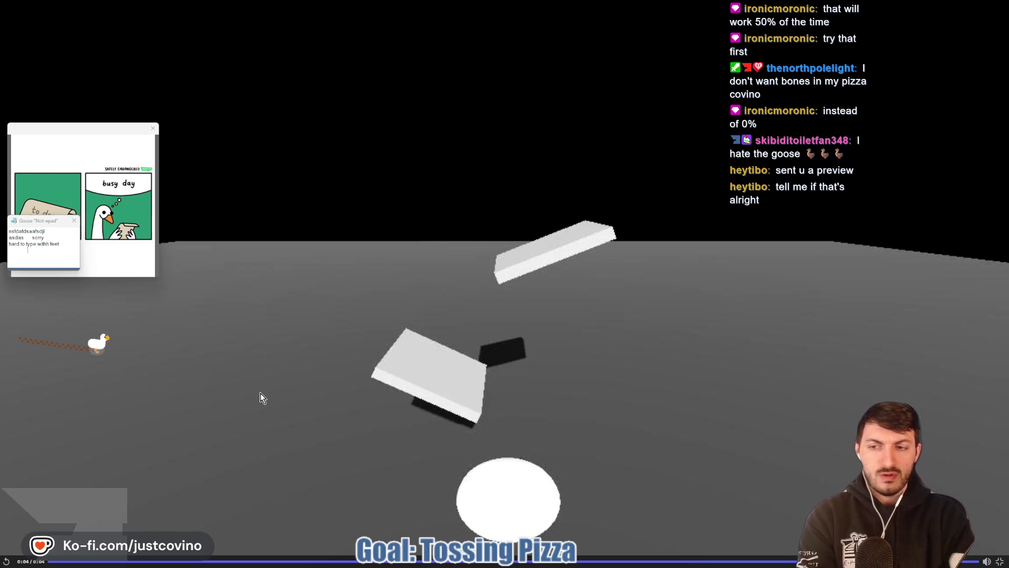
click(6, 561)
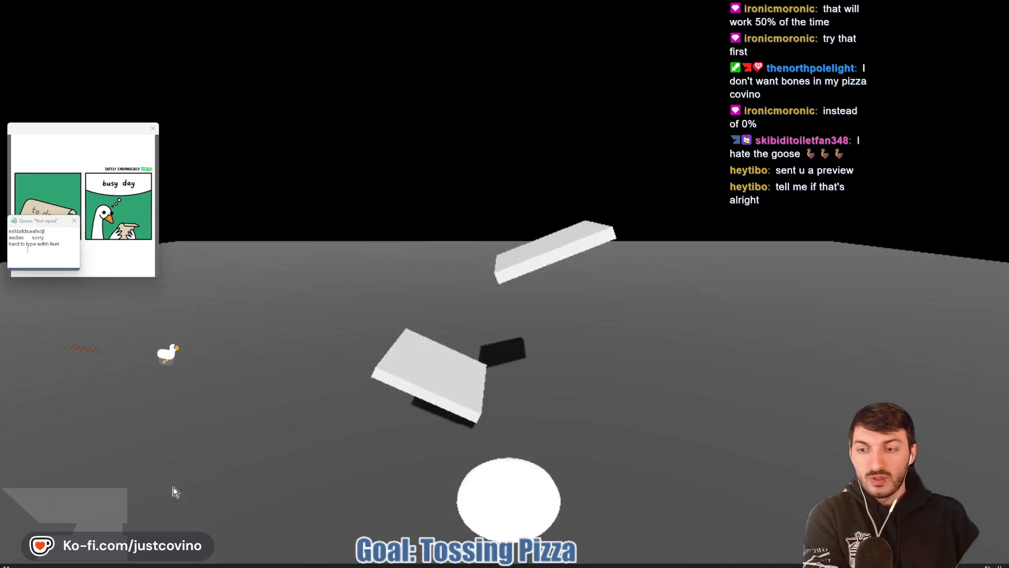
click(6, 561)
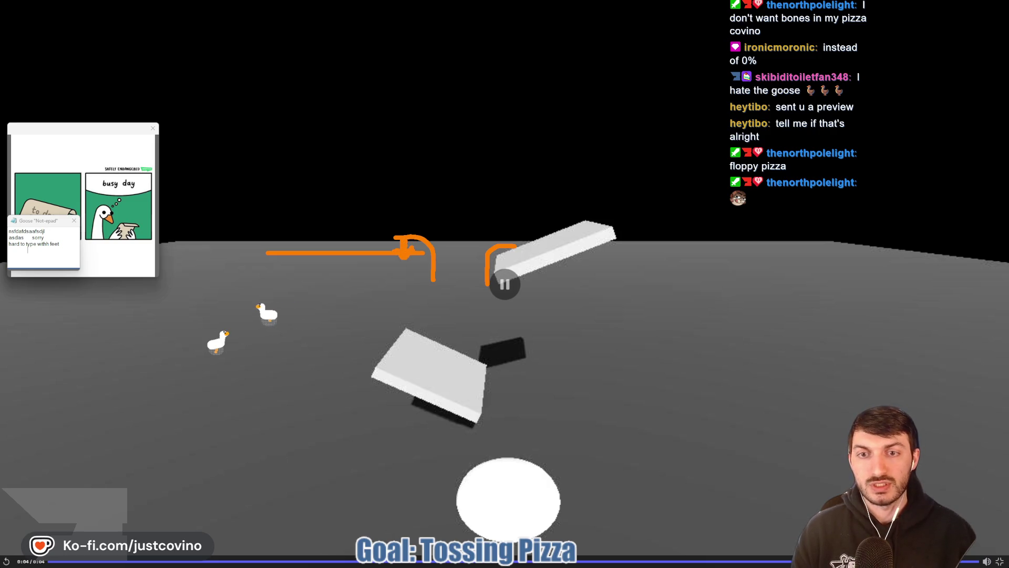
key(Escape)
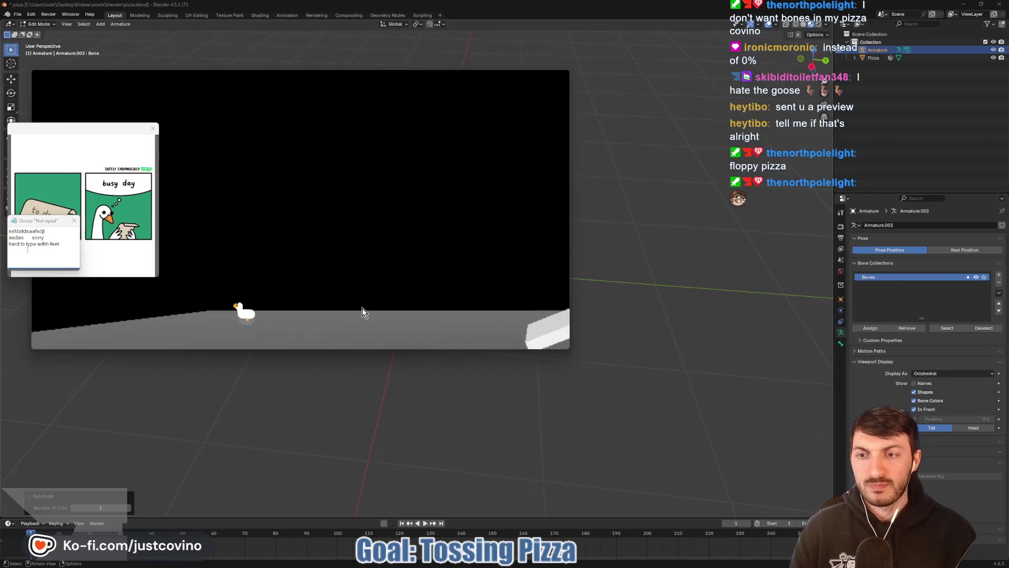
Step: Return to Blender, clear the bone selection, and switch to Object Mode
click(535, 76)
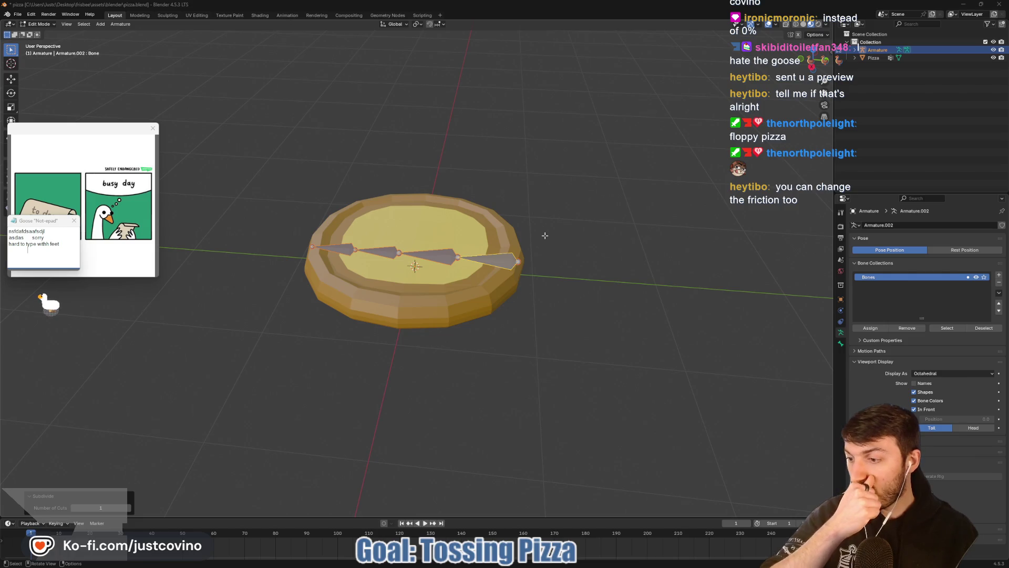
drag(545, 235, 569, 244)
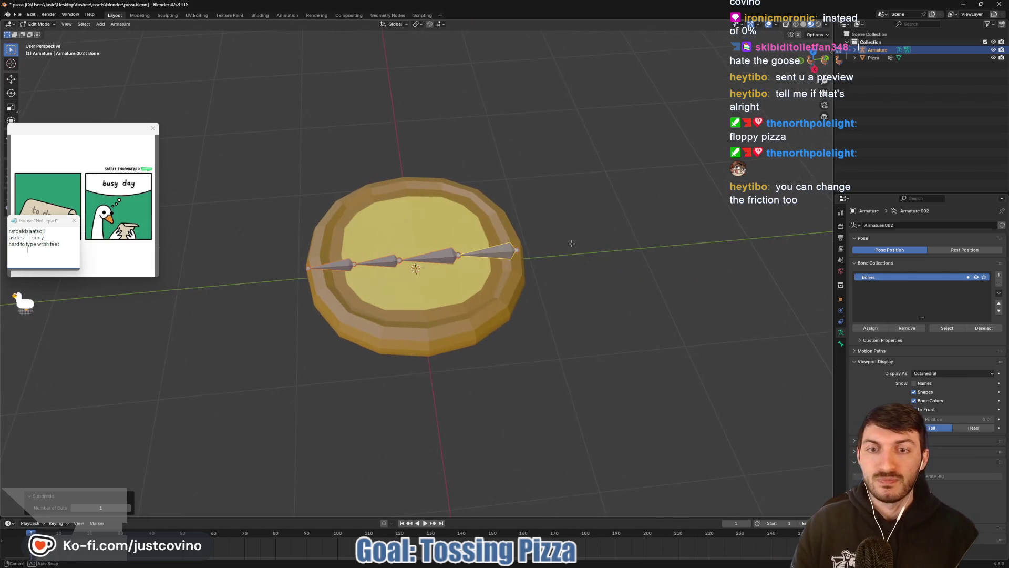
click(563, 249)
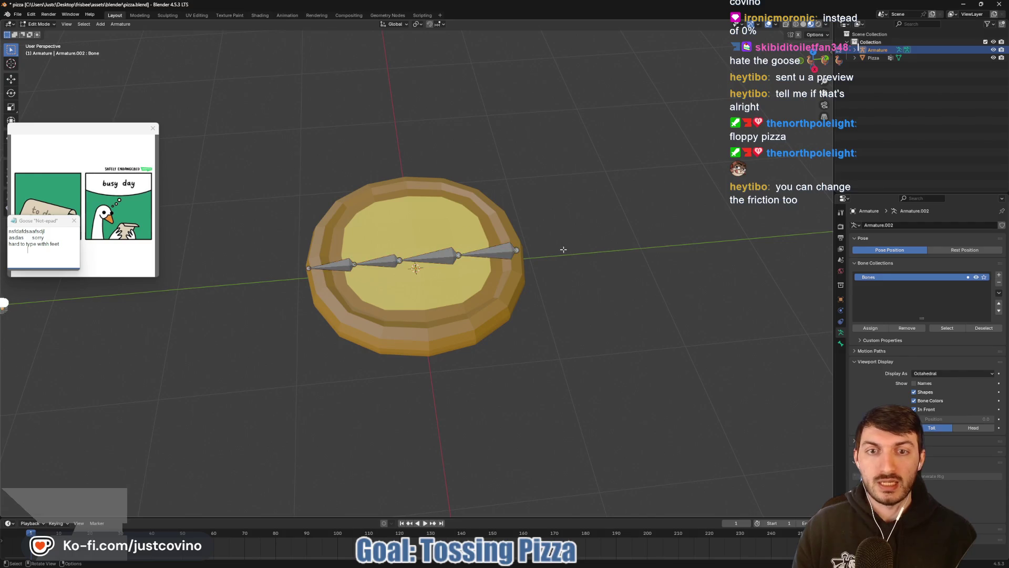
key(Tab)
Step: Parent the pizza to the armature With Automatic Weights and save pizza.blend
click(482, 247)
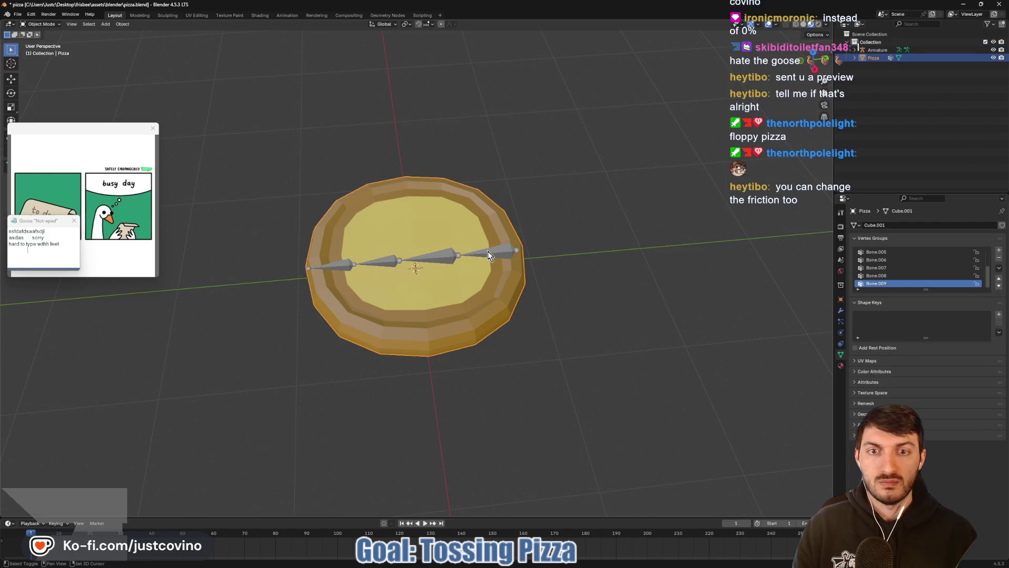
shift+click(488, 251)
key(ctrl+p)
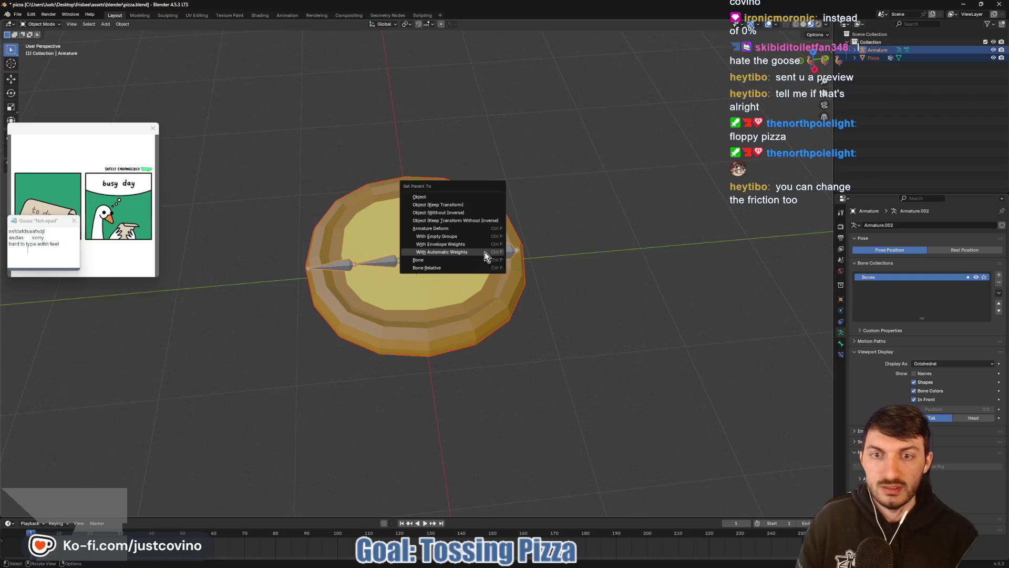
click(485, 251)
key(ctrl+s)
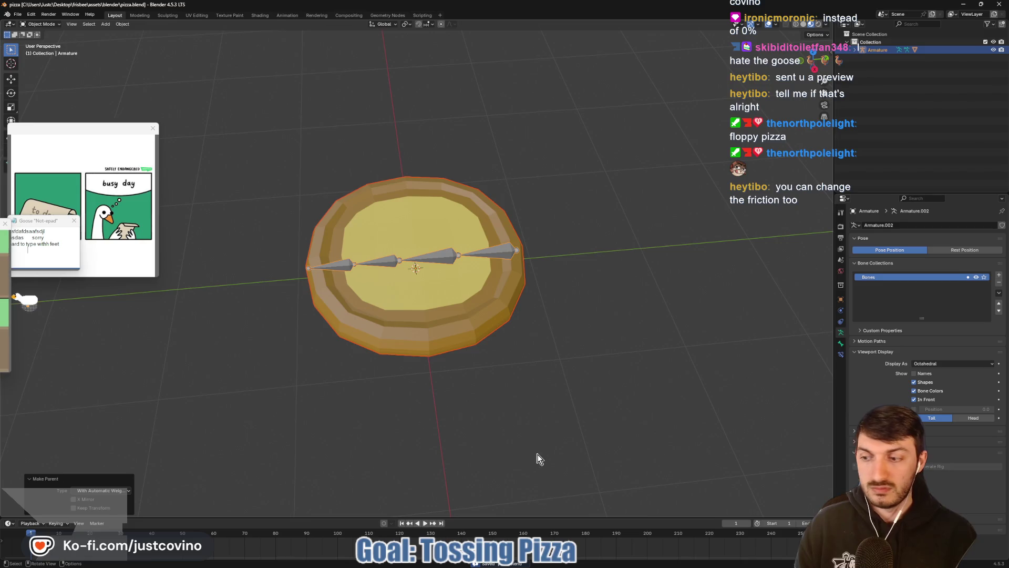
key(super)
key(alt+Tab)
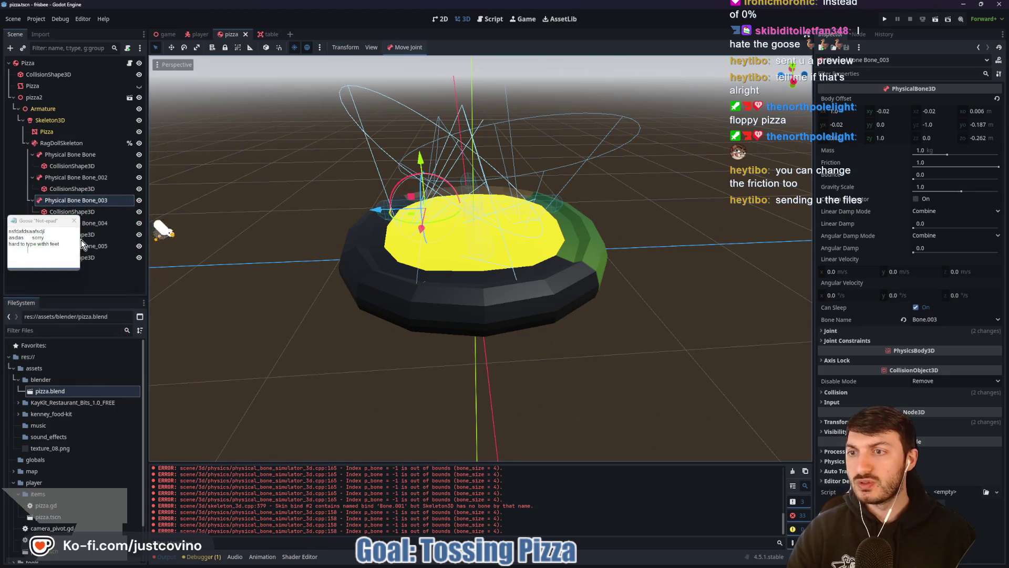
Step: Delete the old RagDollSkeleton node and its physical bones
click(518, 239)
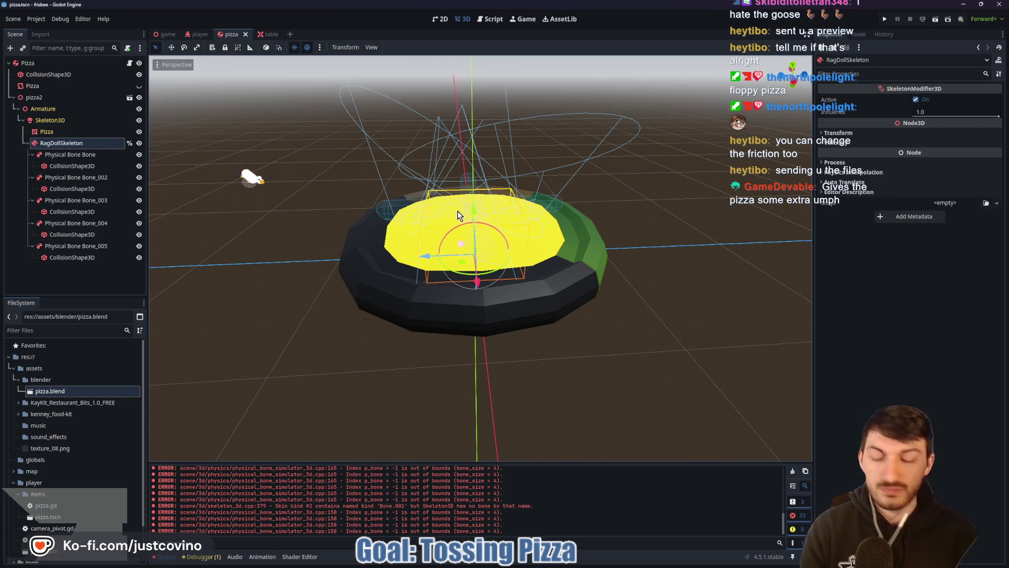
key(Delete)
click(476, 289)
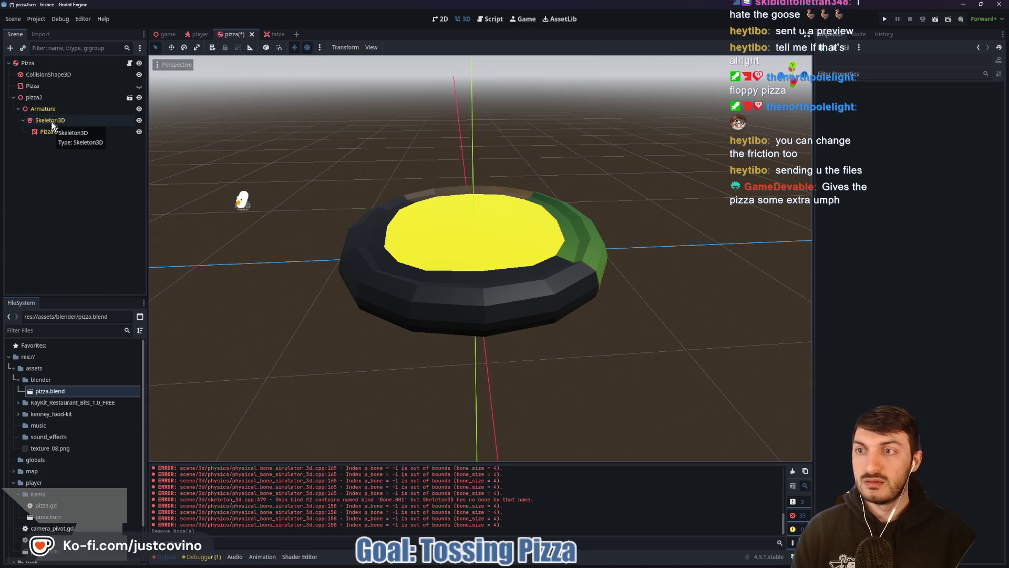
Step: Create a physical skeleton from Skeleton3D and rename the new node RagDollSkeleton
click(52, 120)
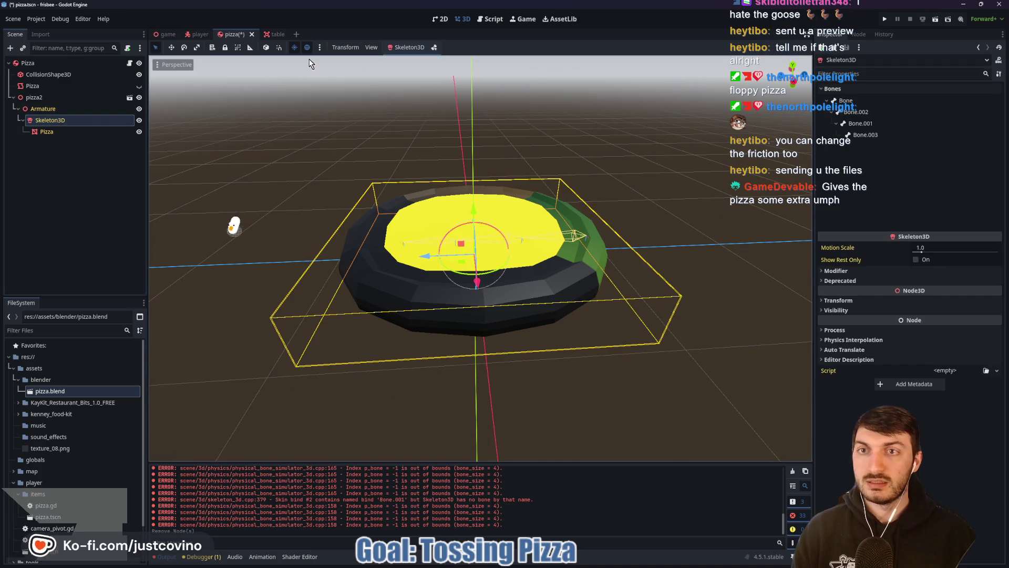
click(395, 47)
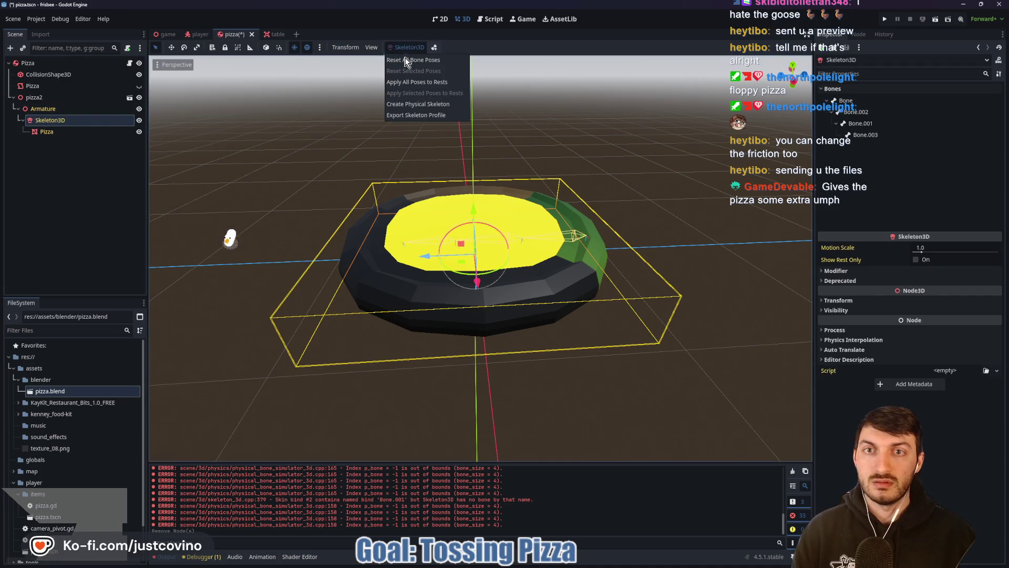
click(416, 104)
double_click(88, 144)
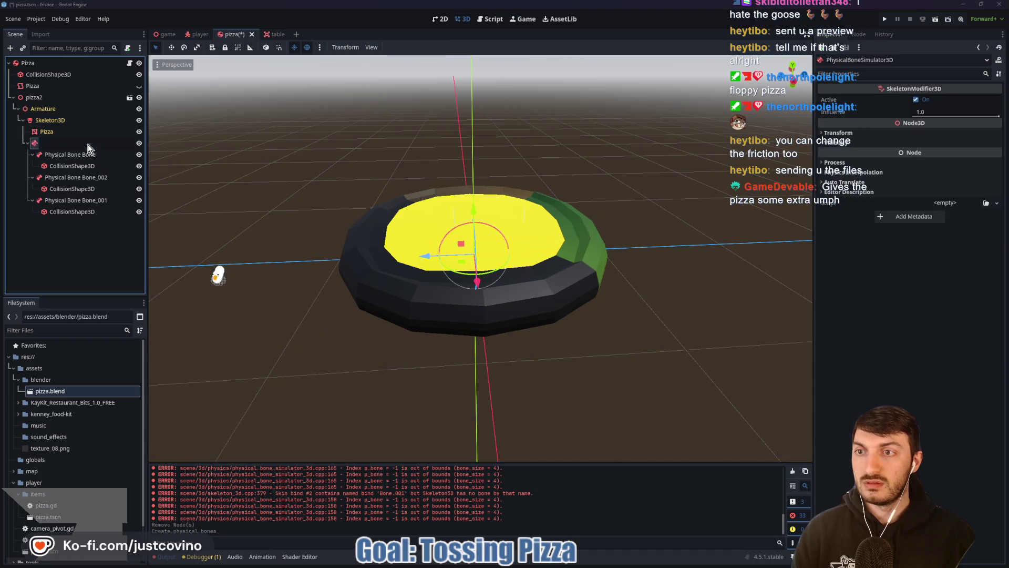
text(Rag)
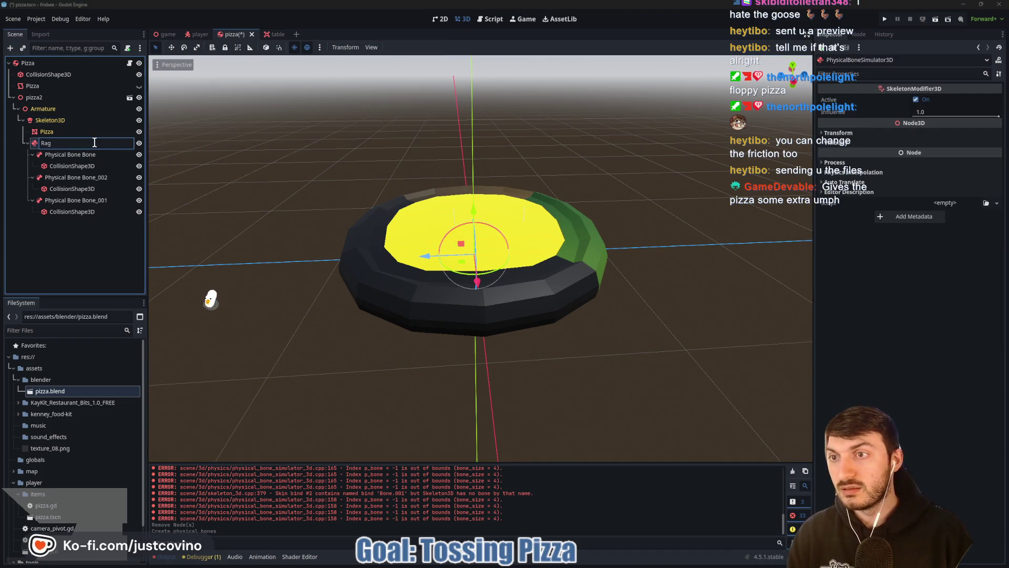
text(n)
key(Return)
right_click(104, 145)
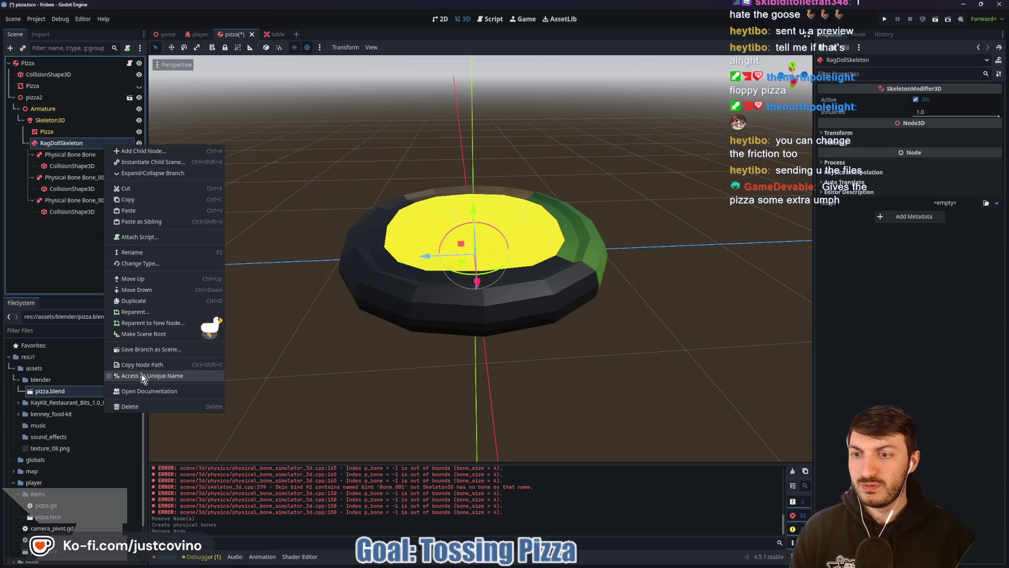